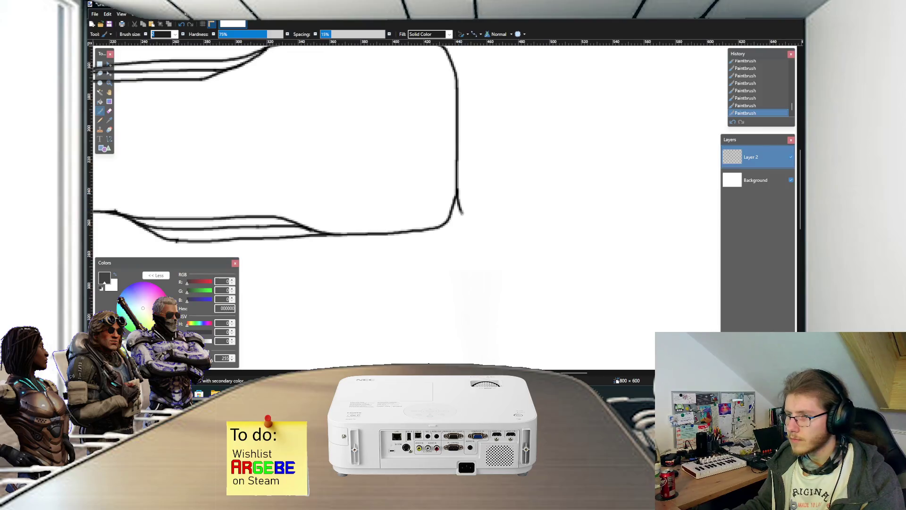
- Extend the bottom track line right, undoing a stray stroke, and curve it up into a siding
mouse_move(423, 229)
left_mouse_down()
mouse_move(536, 229)
mouse_move(556, 201)
left_mouse_up()
key("ctrl+z")
mouse_move(498, 227)
left_mouse_down()
mouse_move(533, 225)
mouse_move(553, 211)
mouse_move(564, 150)
left_mouse_up()
mouse_move(533, 225)
left_mouse_down()
mouse_move(600, 213)
mouse_move(607, 154)
mouse_move(615, 151)
left_mouse_up()
scroll(394, 164, "down", 2)
scroll(393, 164, "up", 3)
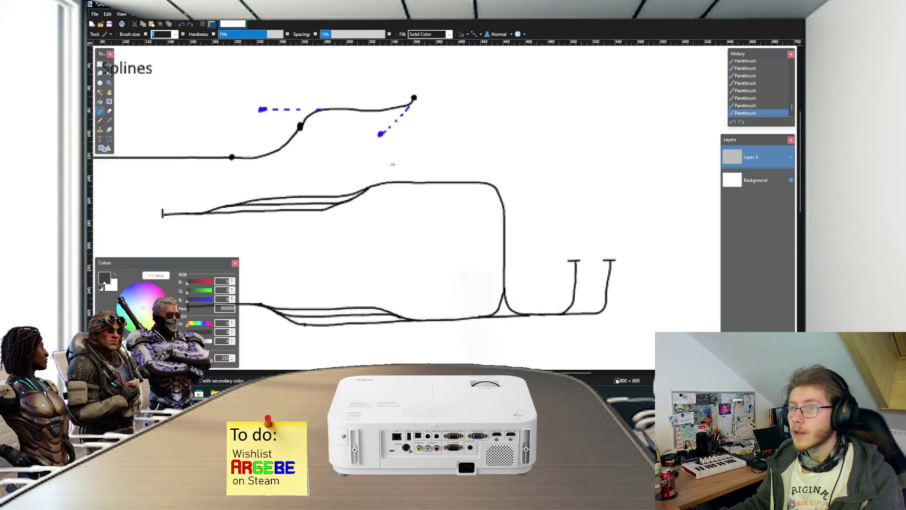
scroll(393, 164, "up", 1)
- Extend the lower track line further right and add a new layer above the sketch
left_click_drag(308, 222, 398, 220)
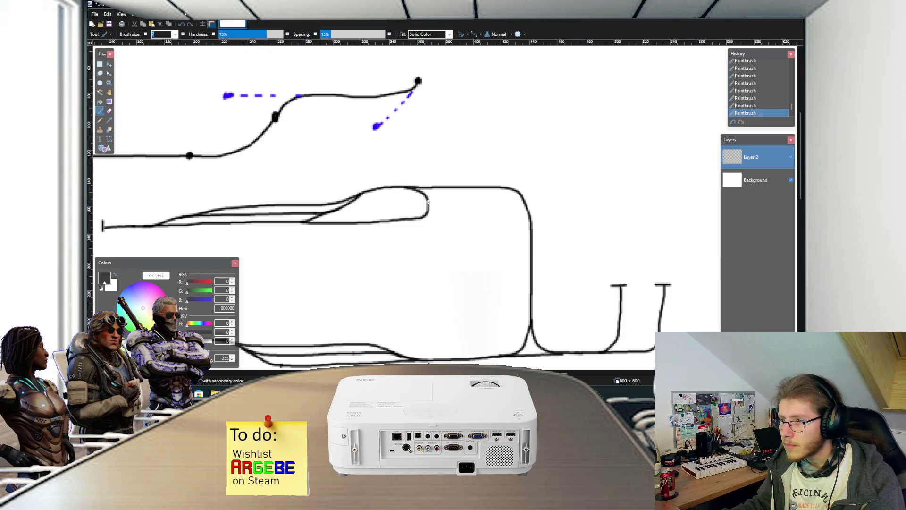
scroll(450, 207, "down", 2)
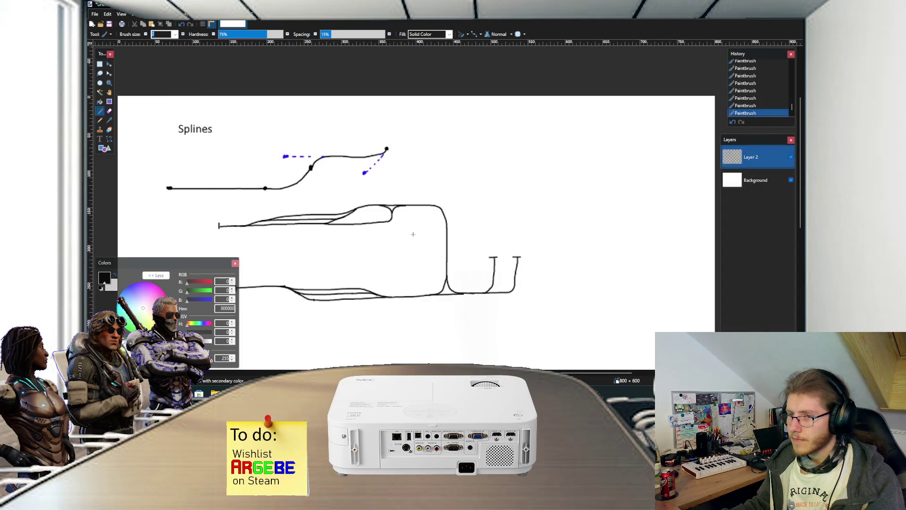
scroll(413, 234, "left", 2)
scroll(420, 233, "down", 2)
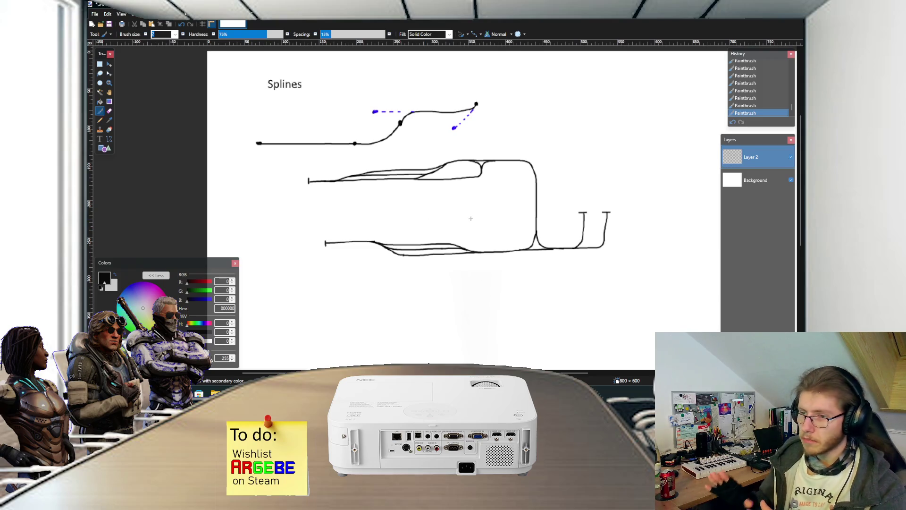
scroll(336, 170, "up", 2)
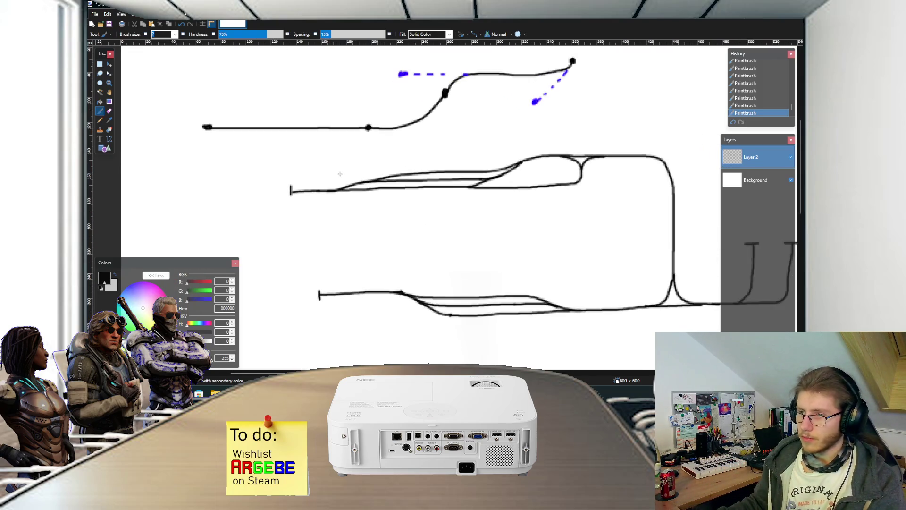
key("ctrl+shift+n")
- Paint green cart rectangles along the upper track
left_click(127, 363)
scroll(393, 161, "up", 2)
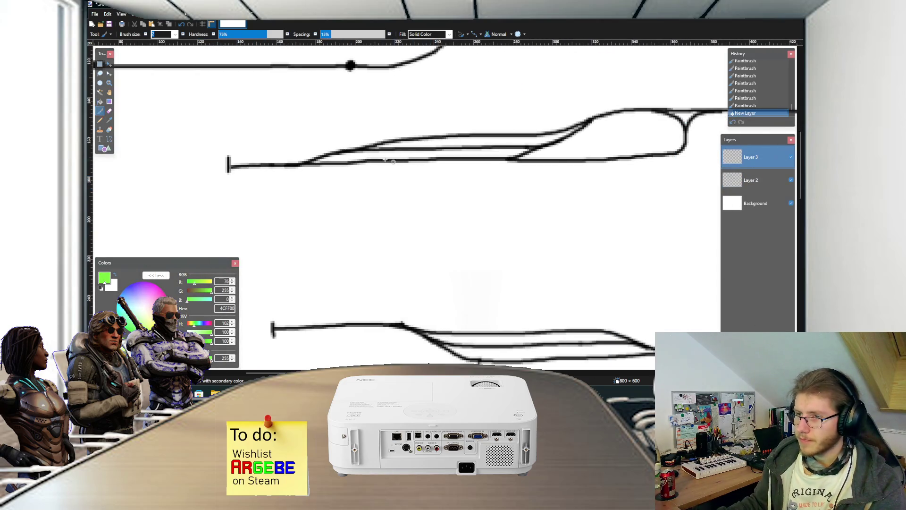
mouse_move(360, 154)
left_mouse_down()
mouse_move(391, 157)
mouse_move(367, 151)
left_mouse_up()
mouse_move(396, 155)
left_mouse_down()
mouse_move(402, 167)
mouse_move(388, 150)
mouse_move(465, 165)
mouse_move(404, 141)
mouse_move(460, 155)
mouse_move(430, 141)
mouse_move(501, 144)
mouse_move(470, 143)
mouse_move(455, 128)
mouse_move(503, 135)
mouse_move(503, 143)
mouse_move(526, 128)
mouse_move(510, 146)
left_mouse_up()
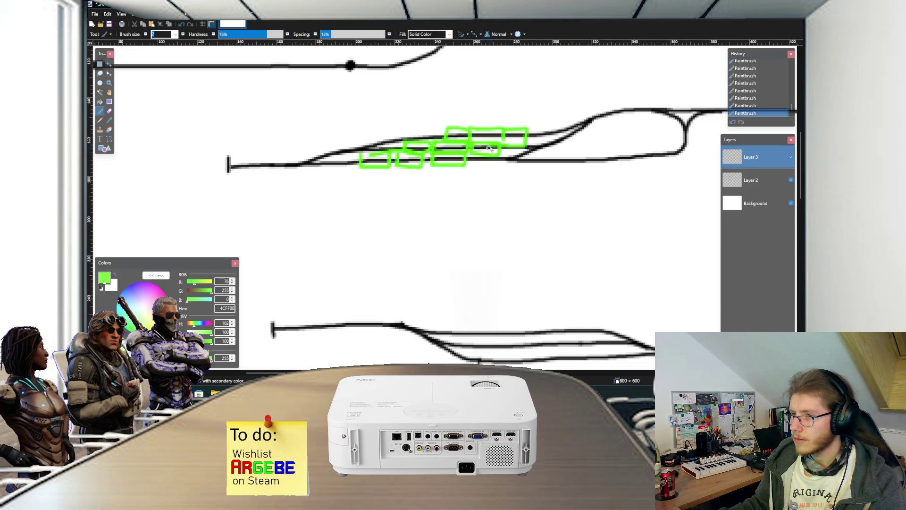
scroll(510, 146, "down", 1, "ctrl")
- Paint orange cart rectangles along the lower track
left_click(131, 287)
scroll(273, 292, "down", 1, "ctrl")
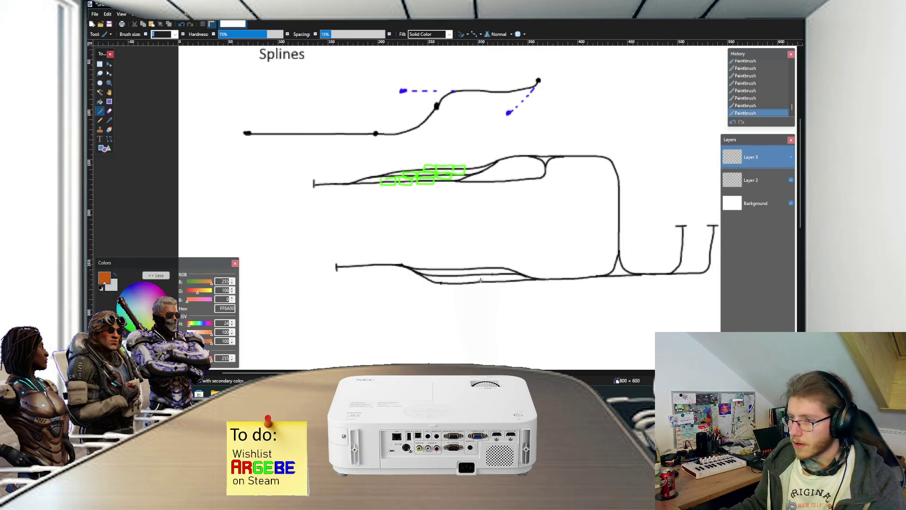
scroll(480, 280, "up", 2, "ctrl")
mouse_move(416, 271)
left_mouse_down()
mouse_move(527, 256)
mouse_move(525, 268)
mouse_move(489, 268)
mouse_move(551, 255)
mouse_move(519, 267)
left_mouse_up()
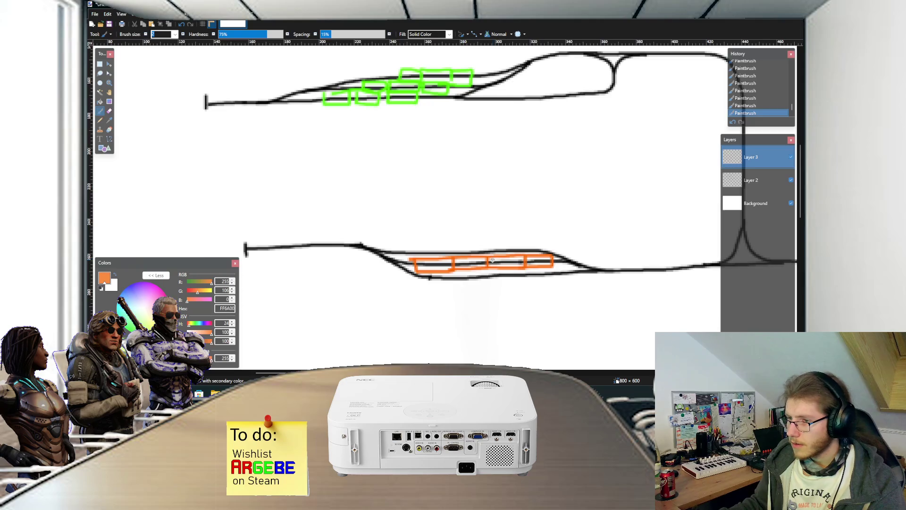
scroll(493, 260, "down", 3)
scroll(478, 257, "up", 1)
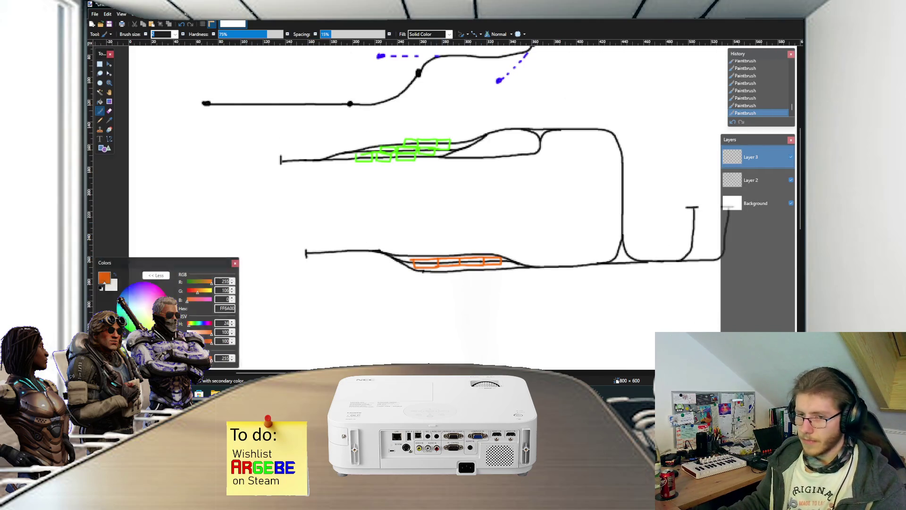
left_click(127, 287)
- Paint a blue cart rectangle around the siding stem
scroll(554, 259, "right", 5)
scroll(586, 238, "up", 2)
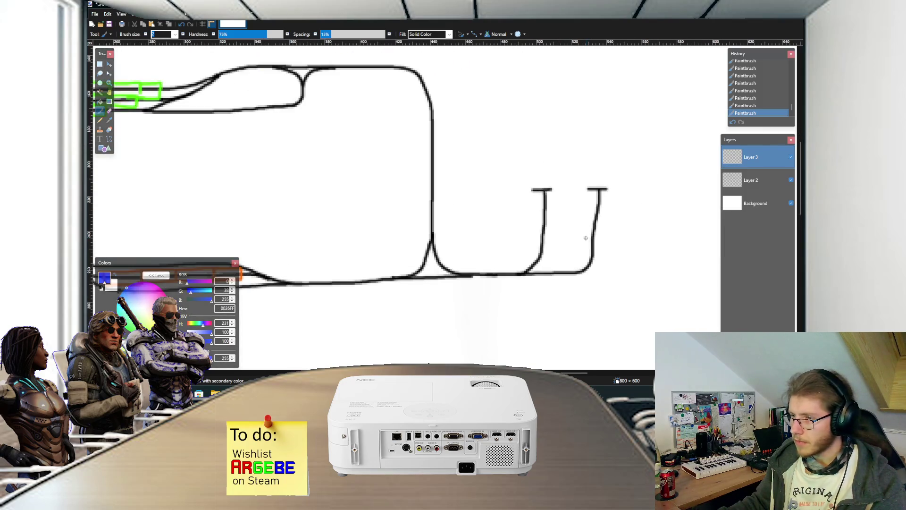
mouse_move(537, 214)
left_mouse_down()
mouse_move(536, 246)
mouse_move(555, 216)
mouse_move(536, 215)
left_mouse_up()
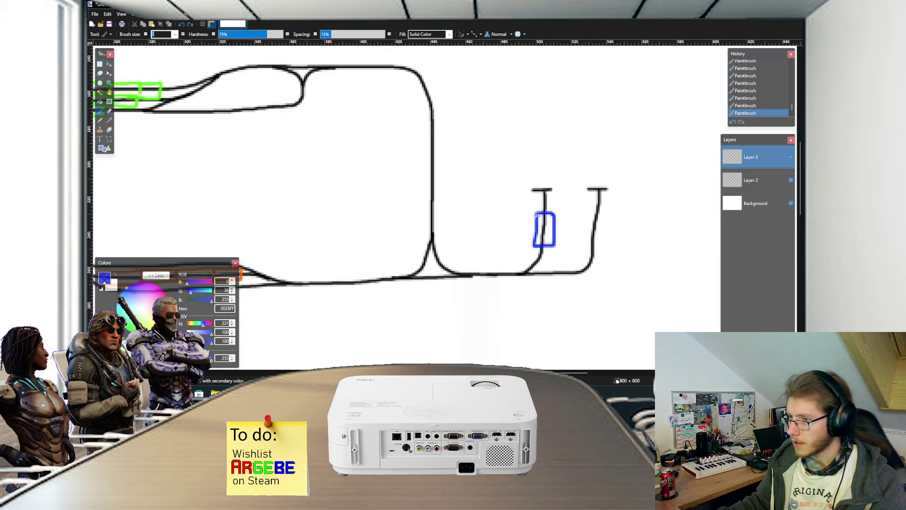
scroll(548, 207, "down", 2)
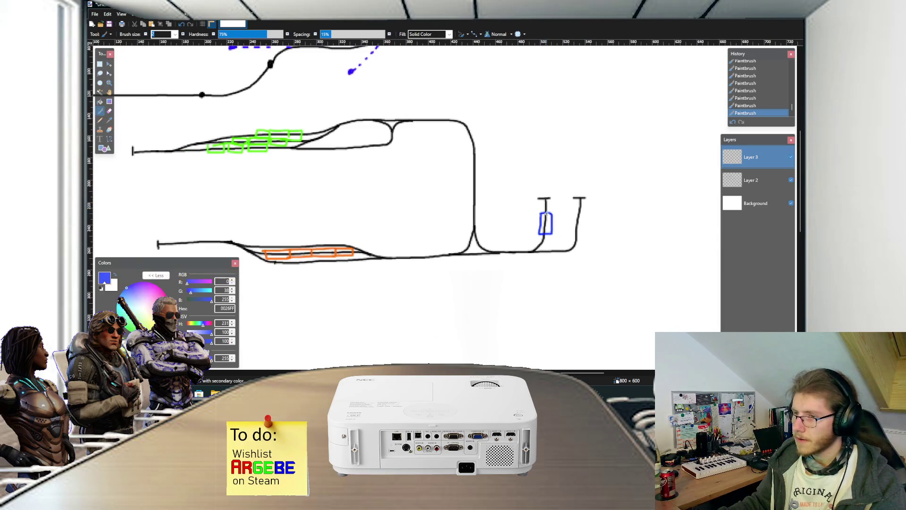
left_click_drag(514, 235, 604, 234)
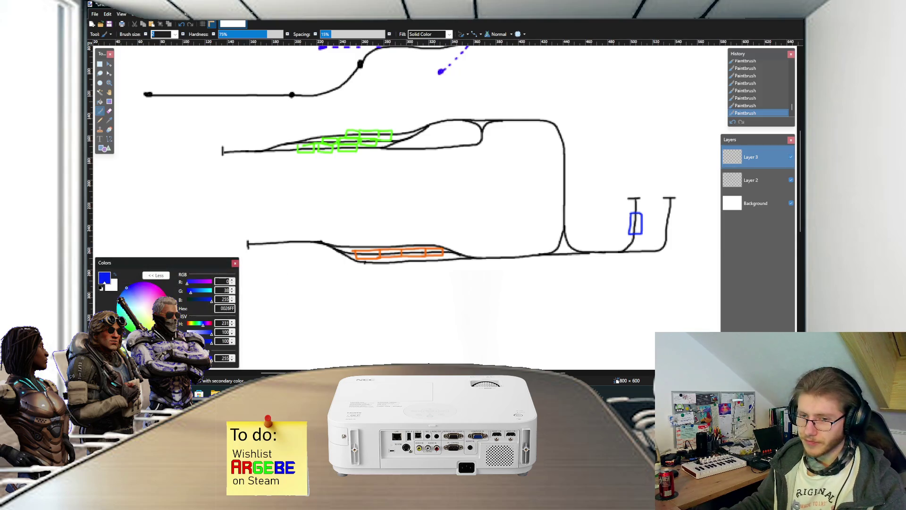
- Reset the colour to black, add an empty Layer 4, and select the Straight spline in Unity
left_click(101, 288)
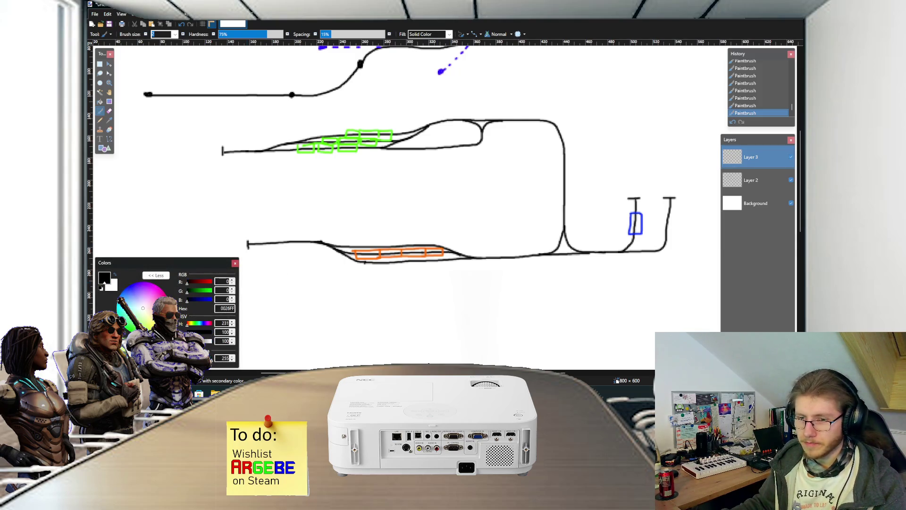
scroll(414, 240, "down", 2)
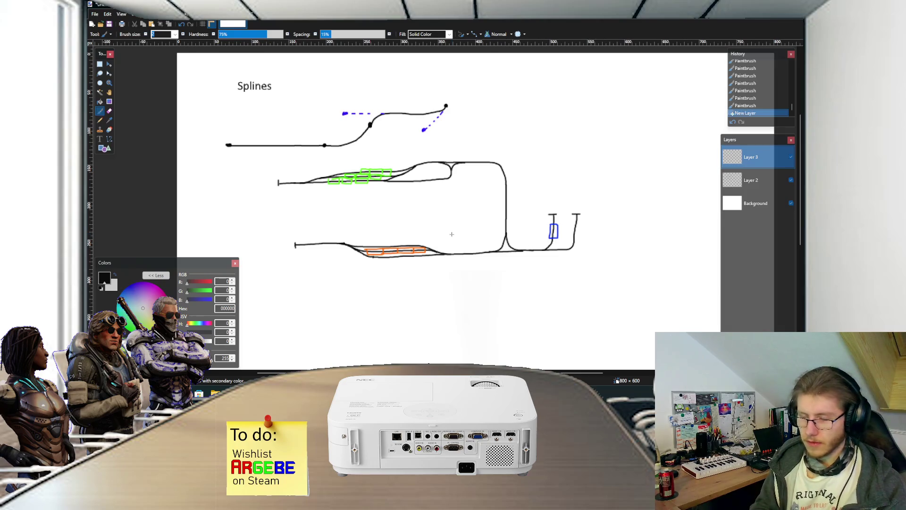
key("ctrl+shift+n")
scroll(472, 175, "down", 2)
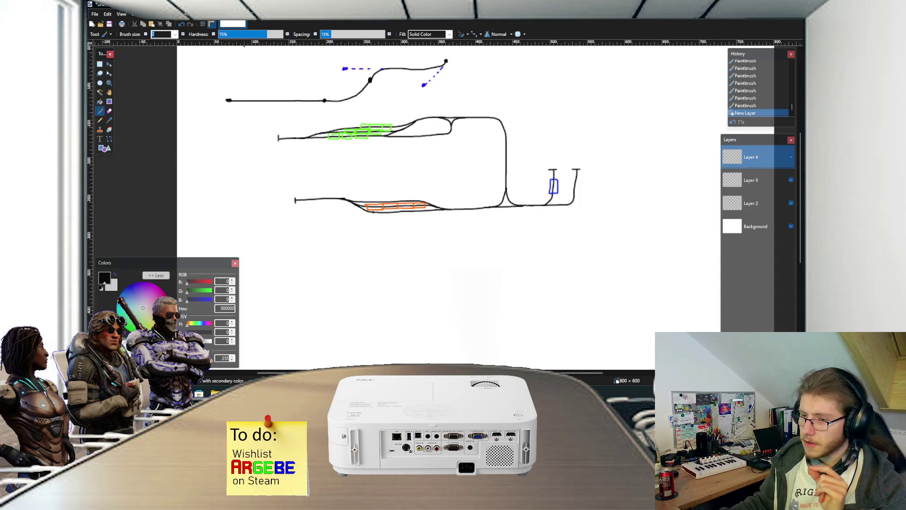
left_click(431, 361)
left_click(333, 154)
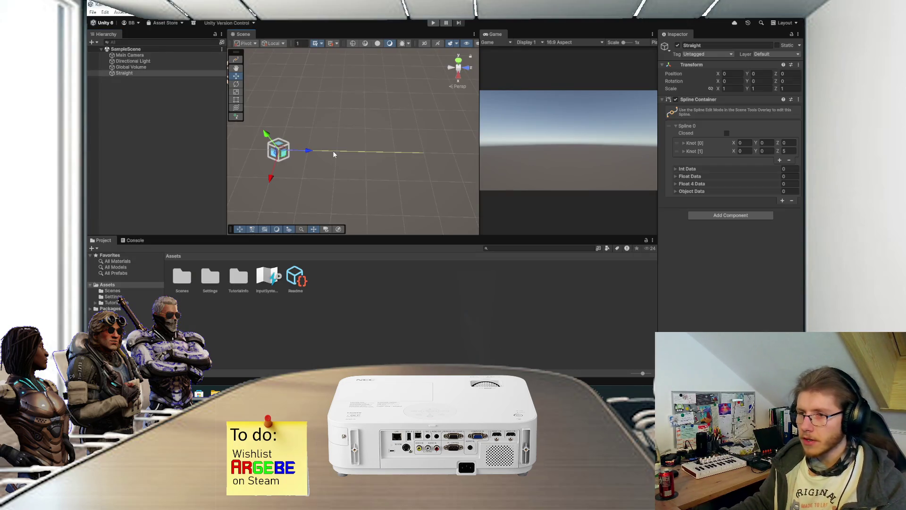
- With the Spline edit tool, drag Straight's end knot up and left to X -1.56, Z 5
scroll(344, 163, "up", 3)
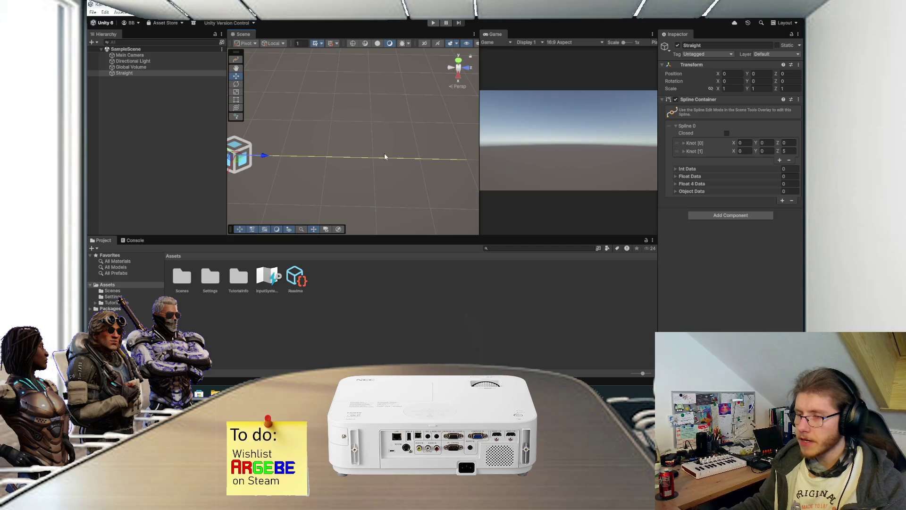
scroll(390, 160, "down", 1)
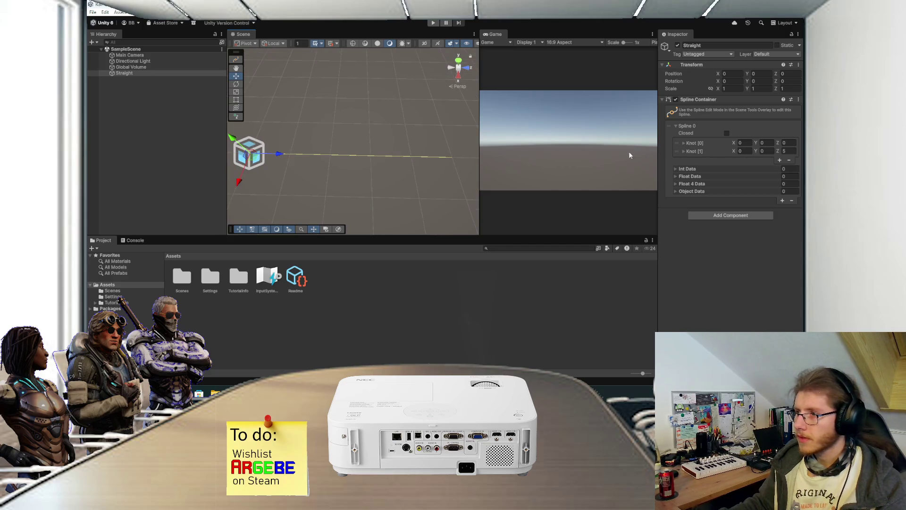
mouse_move(733, 151)
left_mouse_down()
mouse_move(698, 153)
mouse_move(754, 163)
mouse_move(707, 155)
left_mouse_up()
key("ctrl+z")
left_click(236, 59)
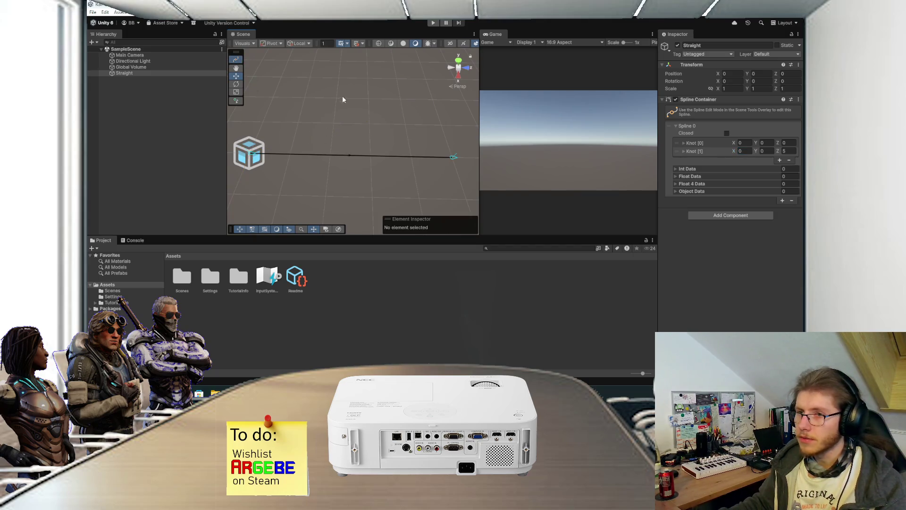
left_click_drag(453, 158, 437, 112)
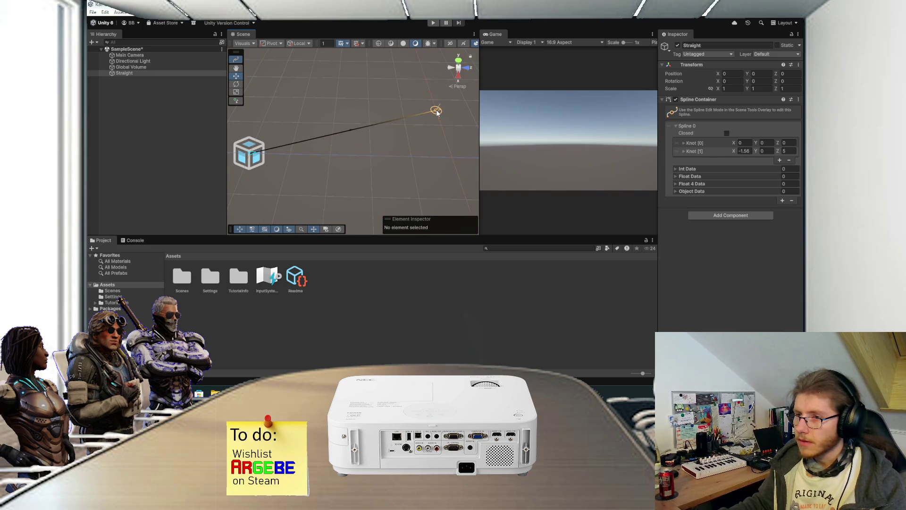
left_click(353, 132)
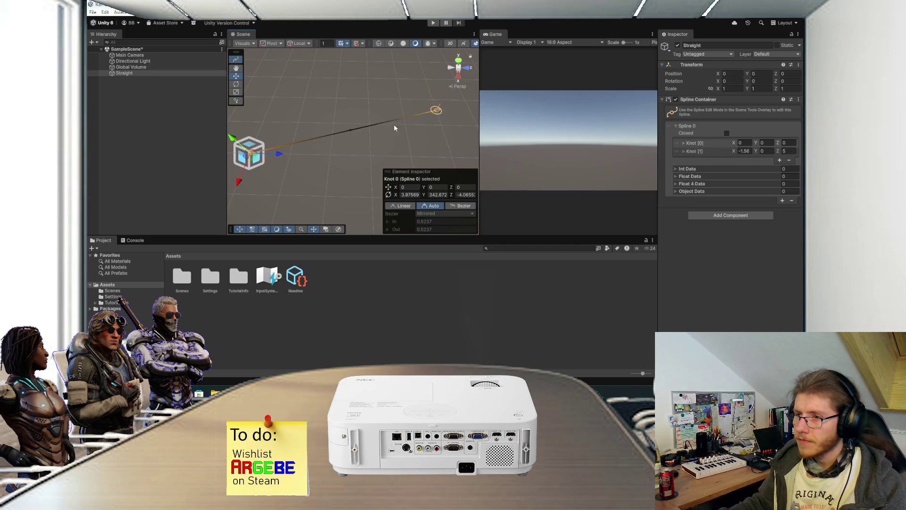
left_click(440, 112)
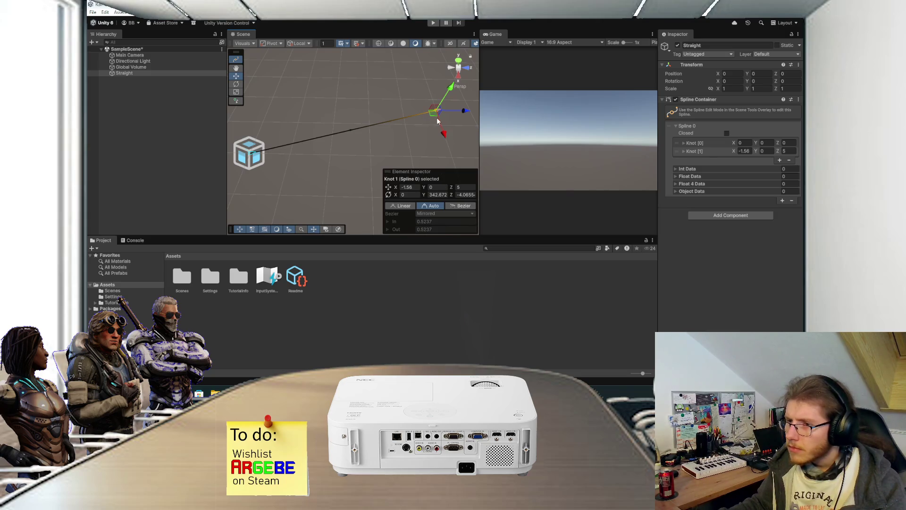
- Adjust the end knot's rotation fields in the Element Inspector, keeping Y at 342.67
type("-5.1")
left_click_drag(171, 191, 174, 189)
type("0")
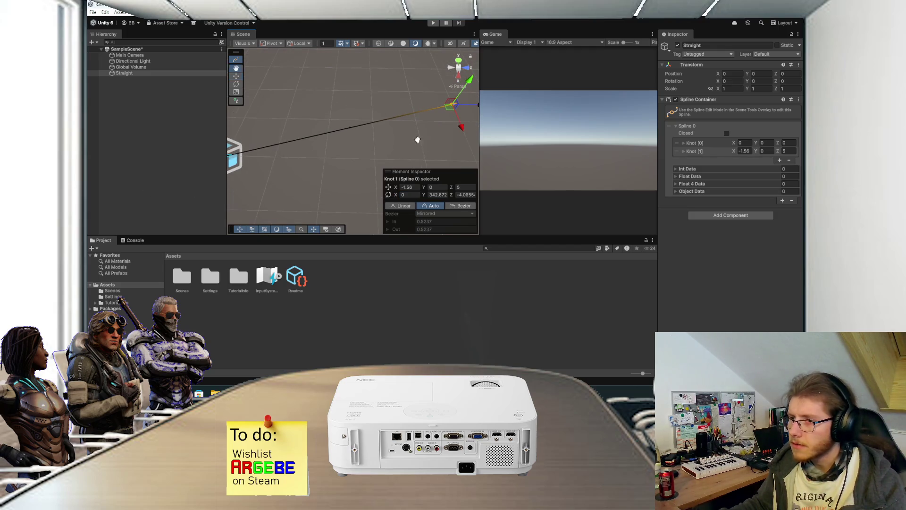
left_click_drag(416, 137, 372, 165)
left_click(430, 194)
type("7.2")
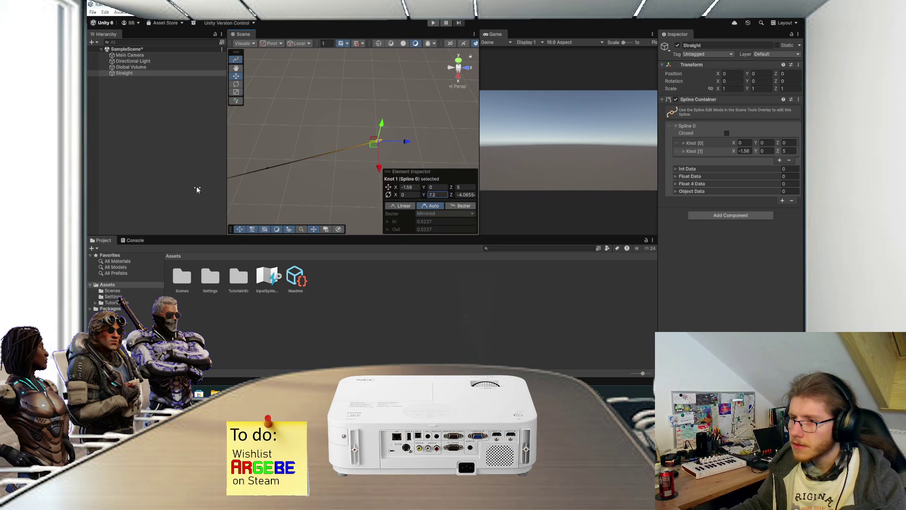
key("Return")
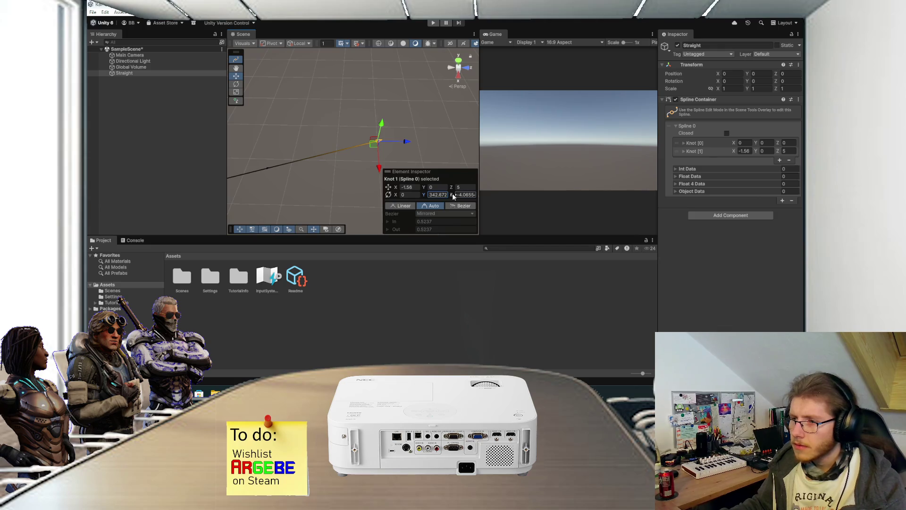
key("Tab")
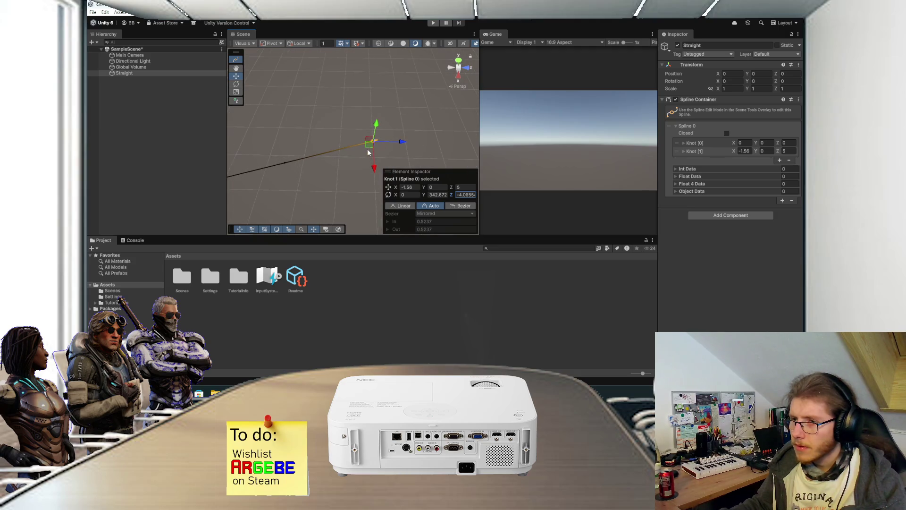
left_click_drag(368, 152, 363, 208)
scroll(329, 184, "down", 3)
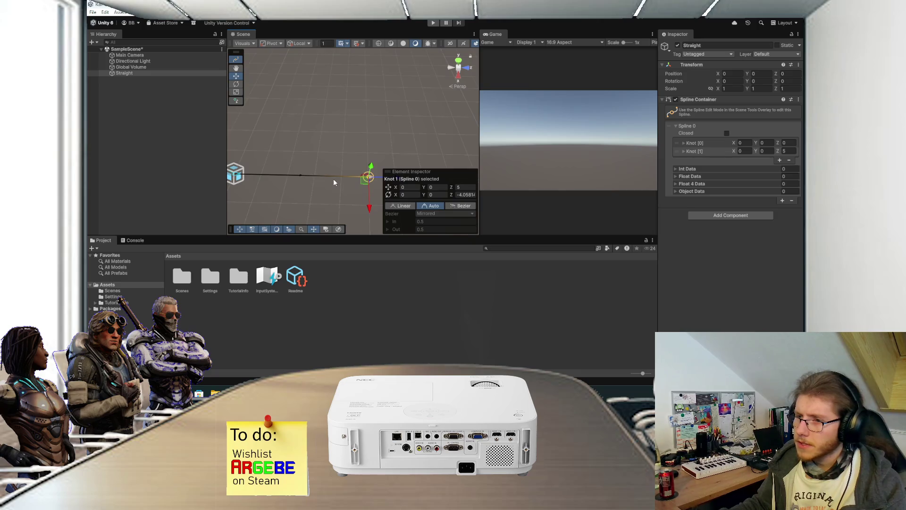
left_click_drag(324, 185, 277, 193)
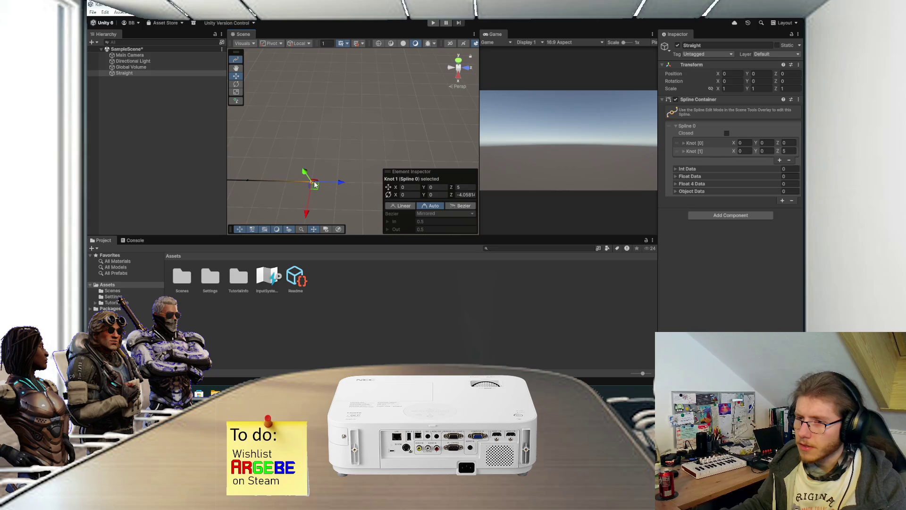
left_click(393, 146)
left_click(313, 184)
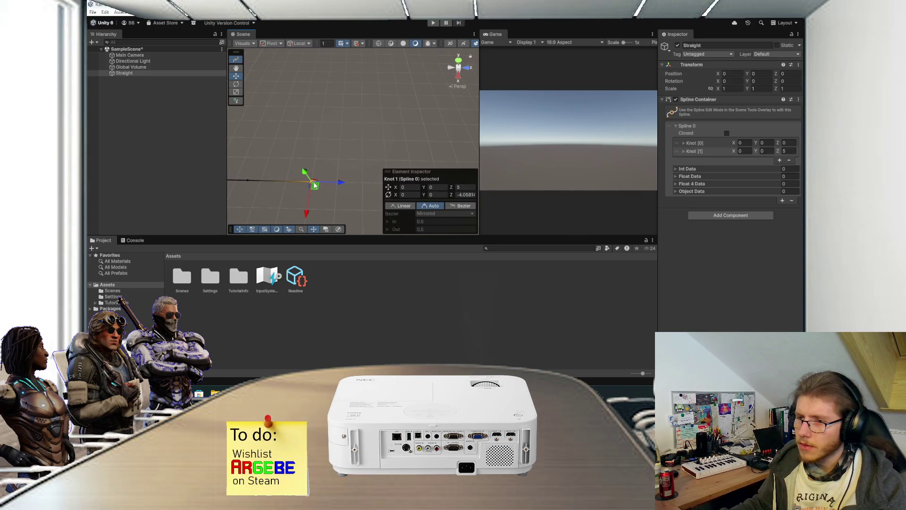
right_click(394, 146)
left_click(374, 143)
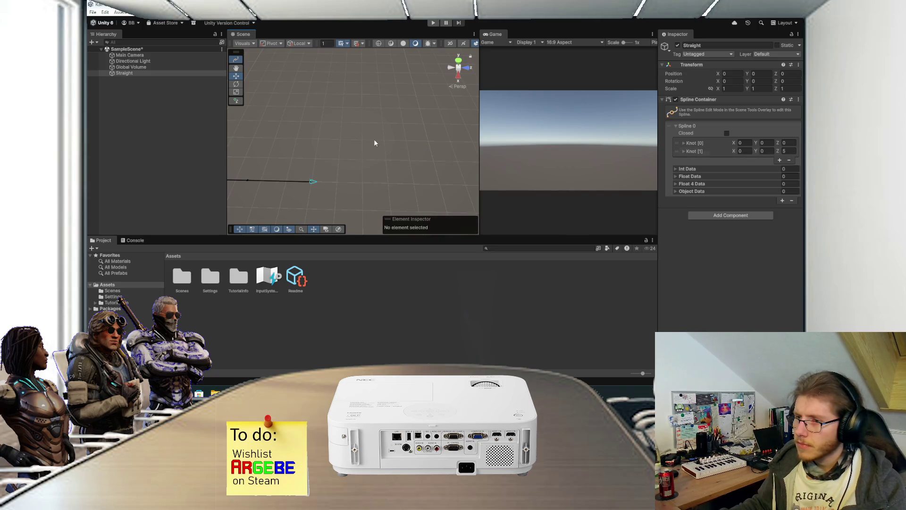
left_click(313, 182)
right_click(313, 184)
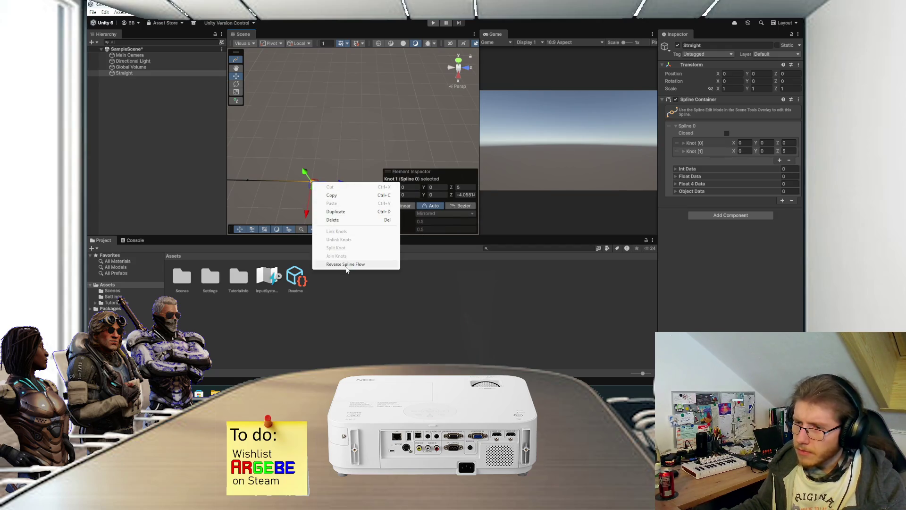
left_click(293, 200)
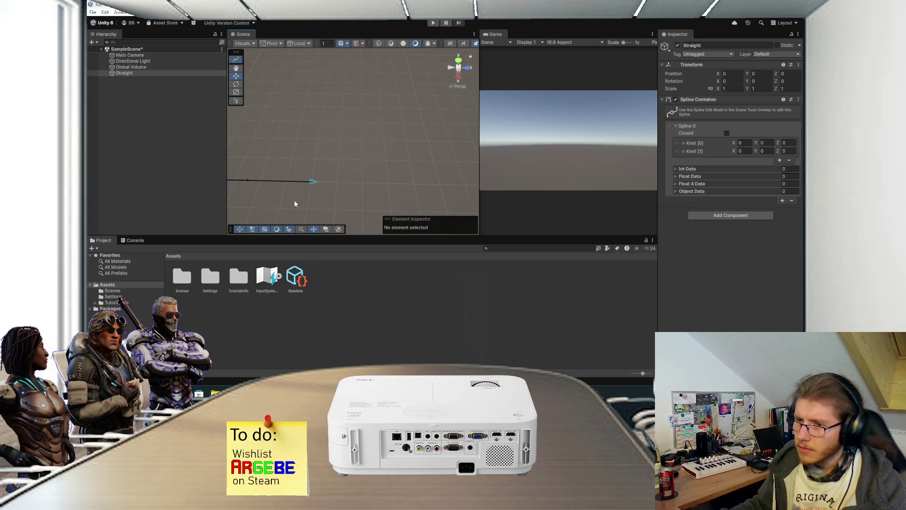
left_click(314, 182)
right_click(377, 144)
left_click(348, 152)
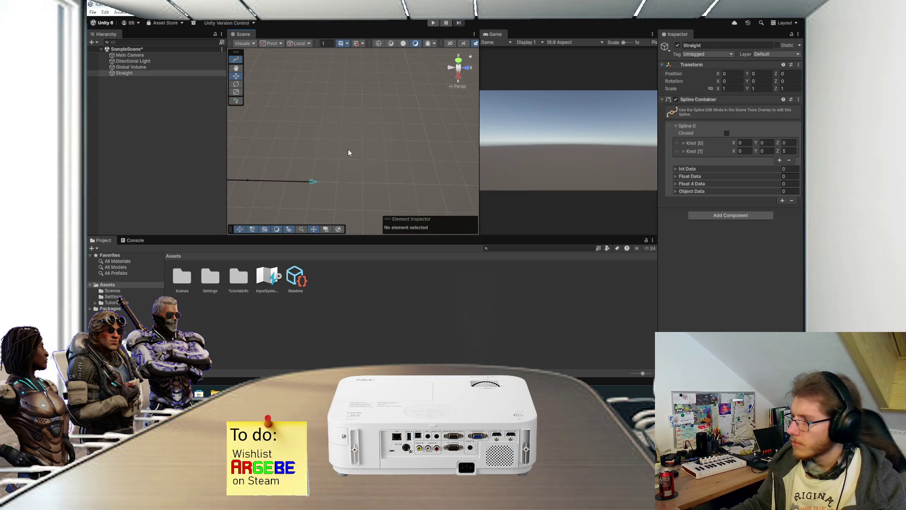
left_click_drag(357, 165, 404, 167)
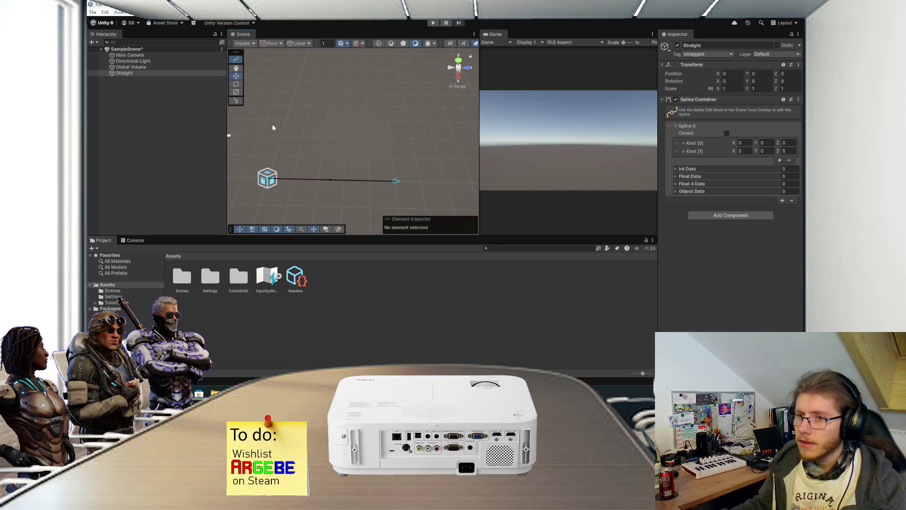
- Draw Knots 2–5 onto Straight, curving it into an open loop, and frame it
left_click(237, 100)
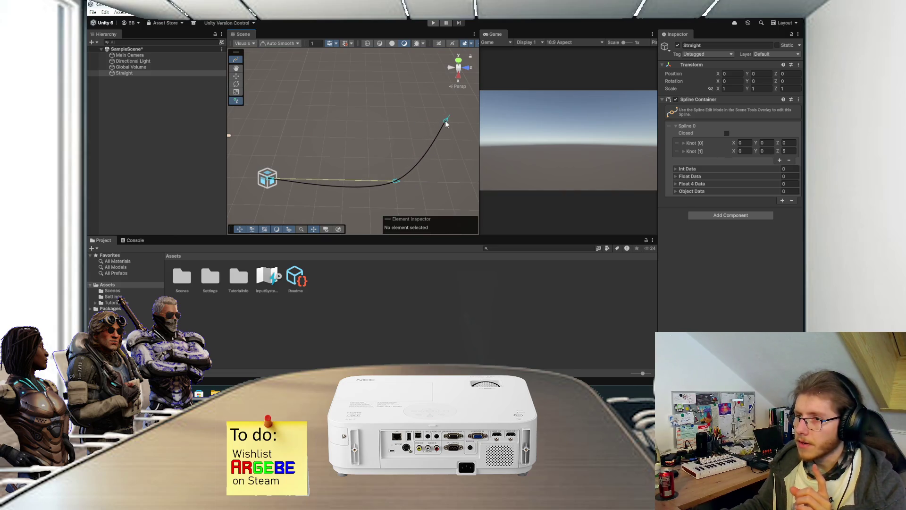
left_click(451, 122)
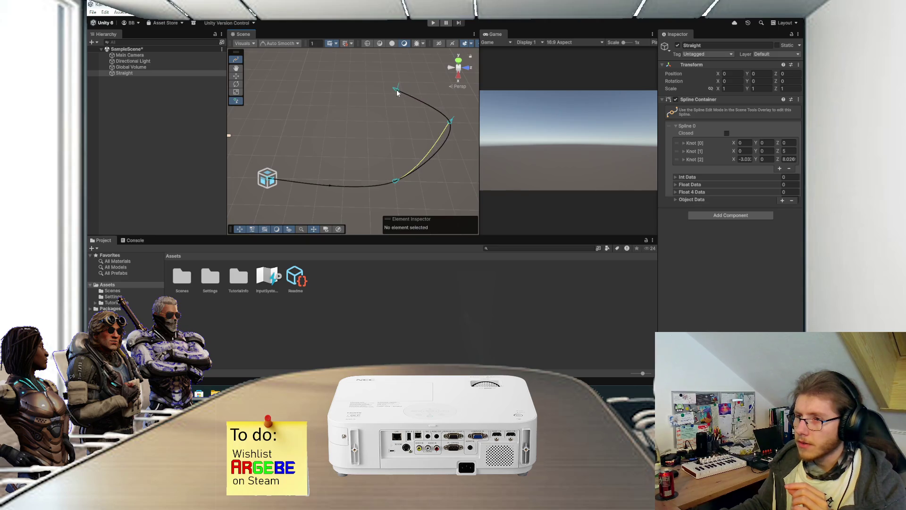
left_click(397, 91)
left_click(290, 104)
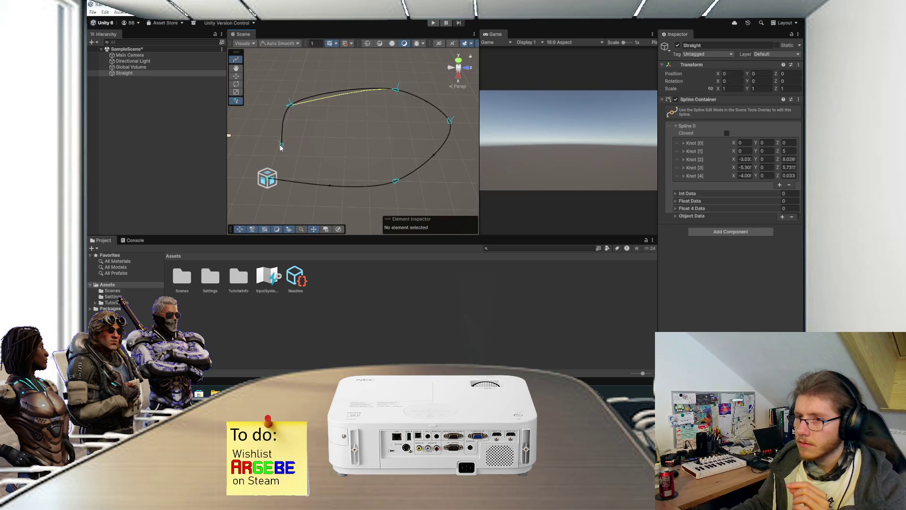
left_click(278, 140)
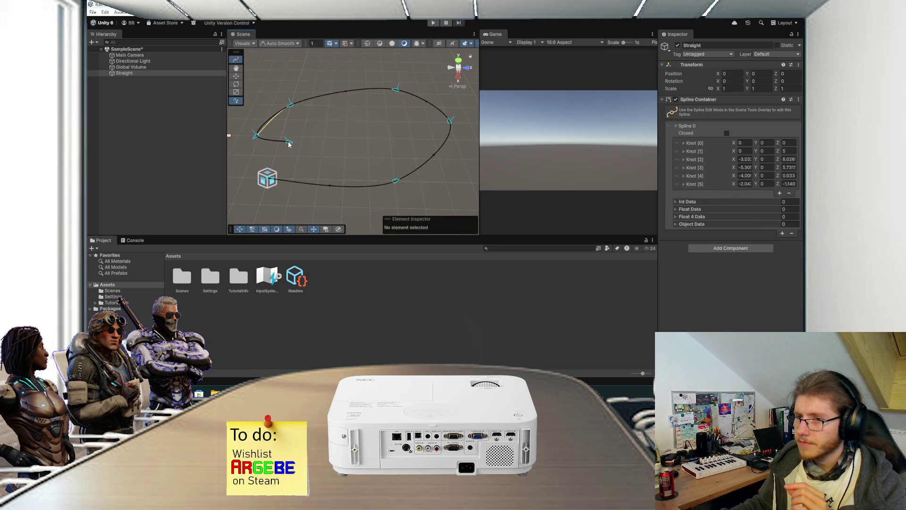
right_click(279, 143)
key("Escape")
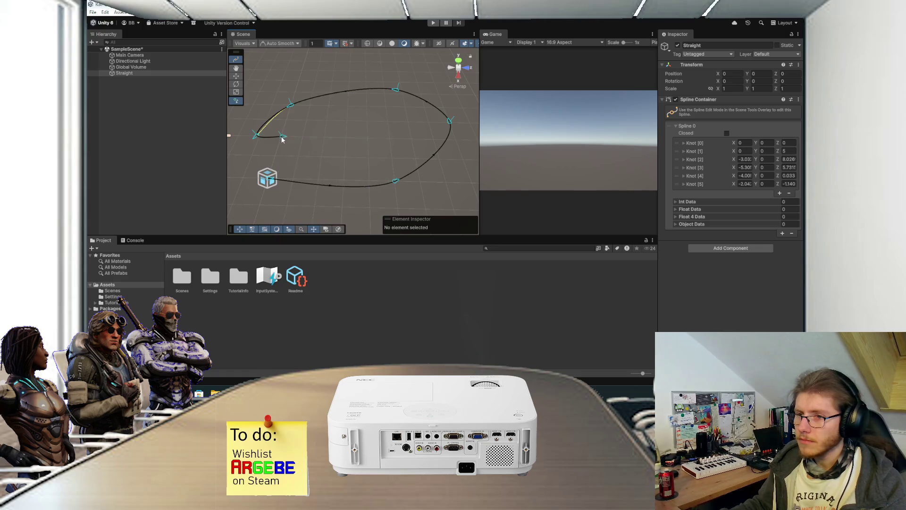
key("Escape")
left_click_drag(302, 140, 305, 151)
scroll(355, 148, "up", 5)
key("w")
key("f")
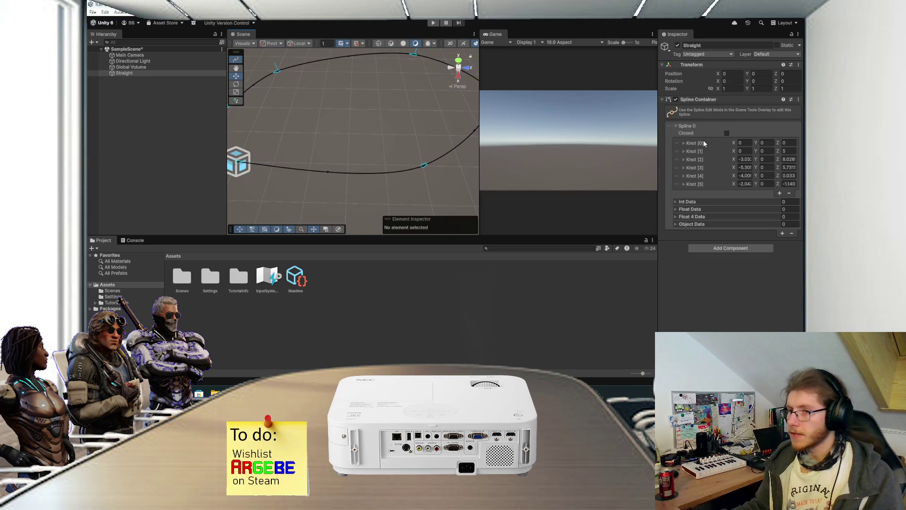
scroll(353, 151, "down", 4)
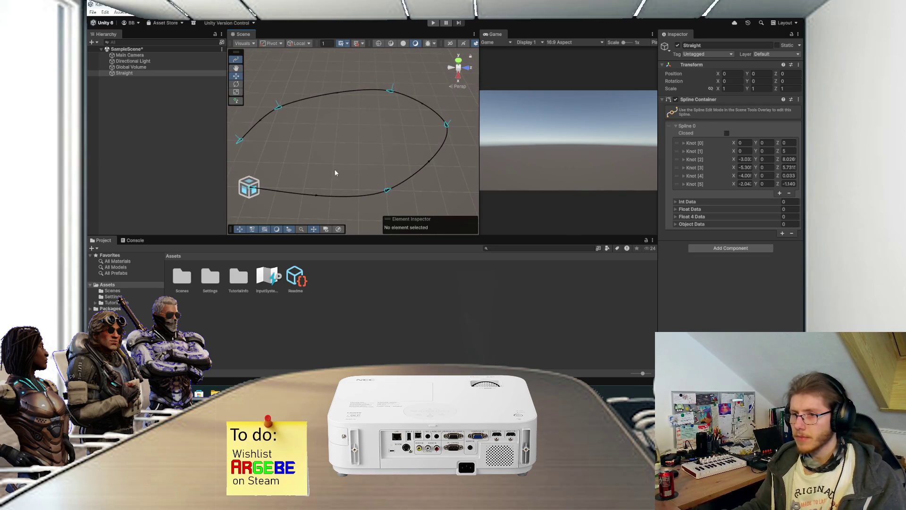
- Rename the Straight object to 'Spline', save, and frame it in the view
mouse_move(300, 161)
left_mouse_down()
mouse_move(335, 159)
mouse_move(304, 169)
mouse_move(280, 134)
left_mouse_up()
left_click(150, 74)
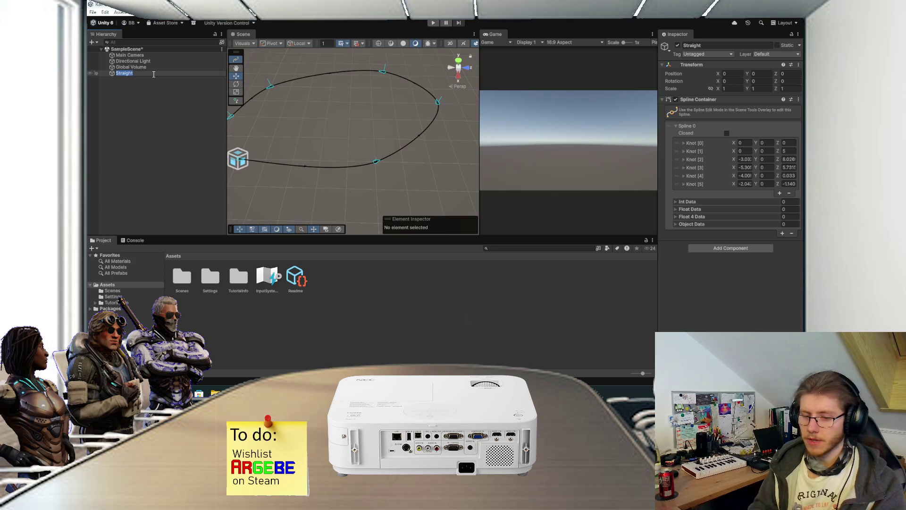
type("Spline")
key("Return")
key("ctrl+s")
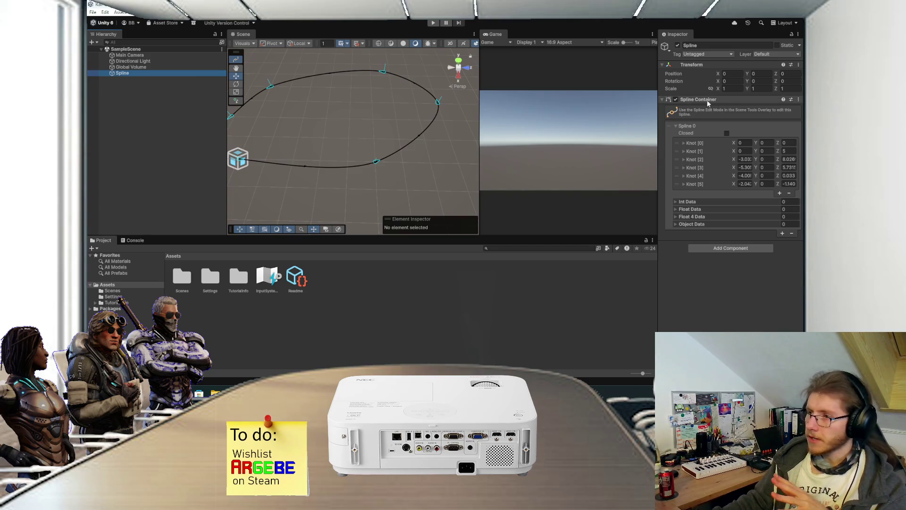
key("f")
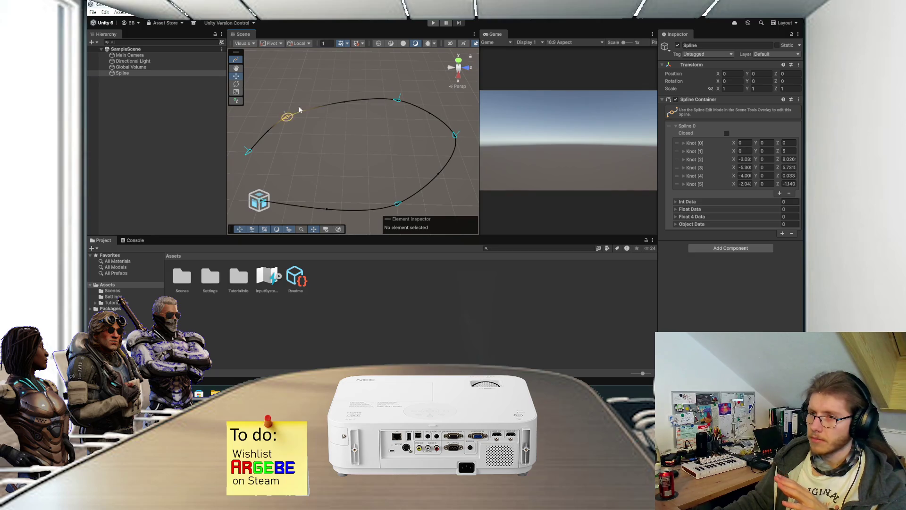
left_click(678, 127)
left_click(678, 127)
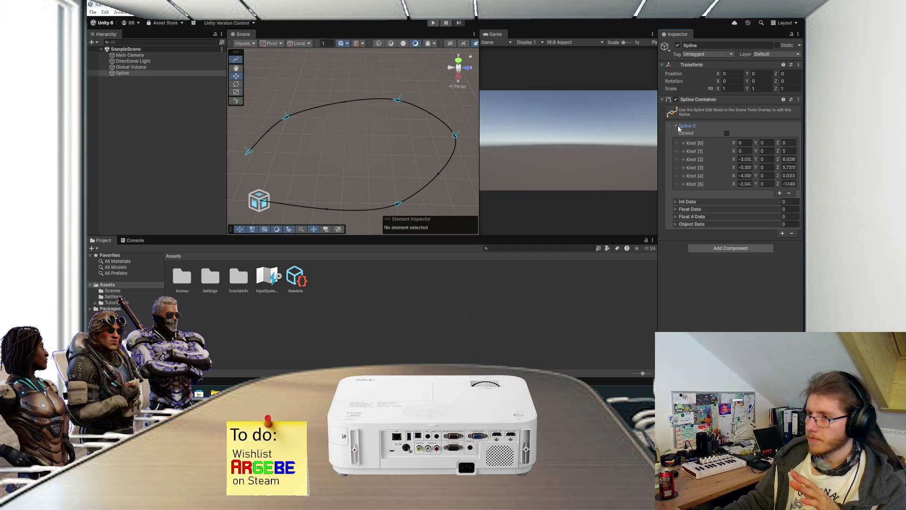
- Add Spline 1 to the Spline Container and delete four of its knots
left_click(678, 128)
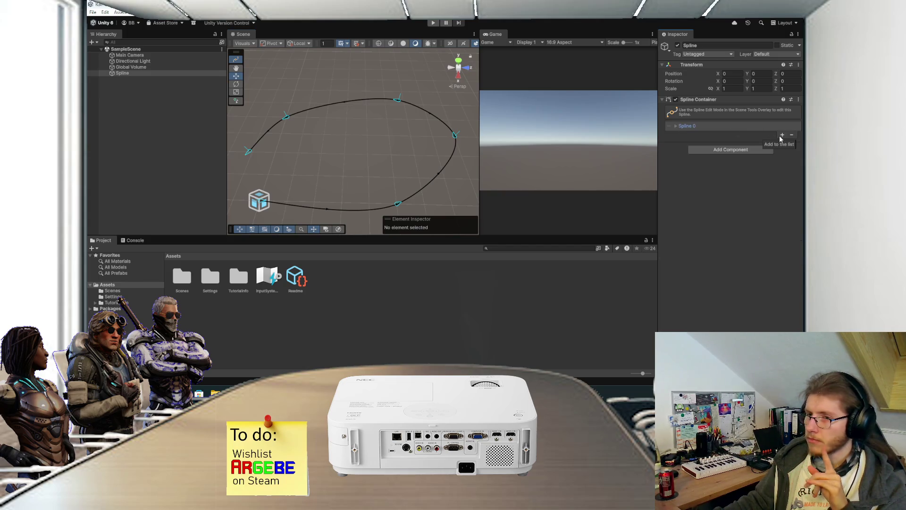
left_click(780, 135)
left_click(676, 134)
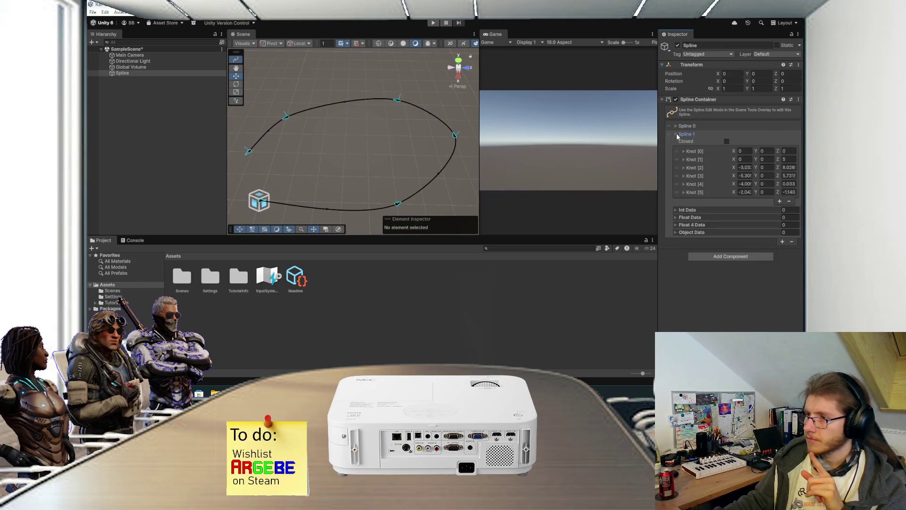
left_click(789, 202)
left_click(791, 193)
left_click(789, 185)
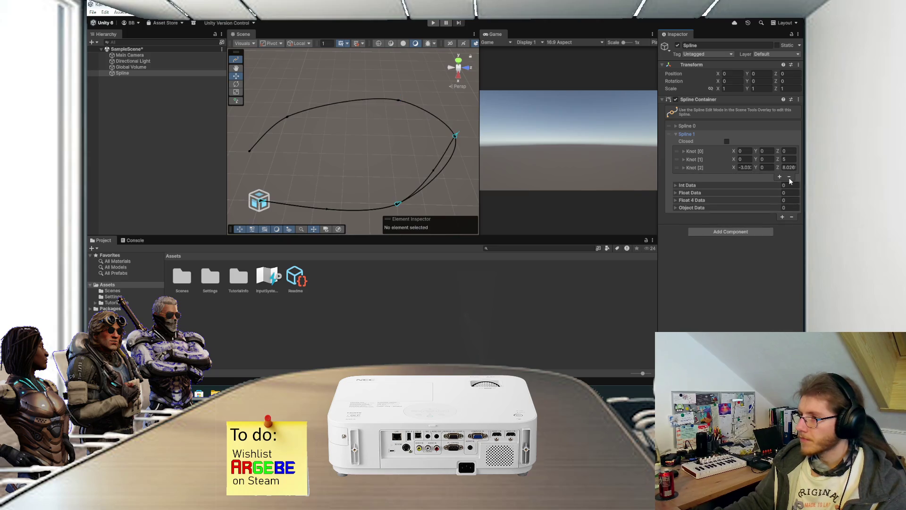
left_click(790, 177)
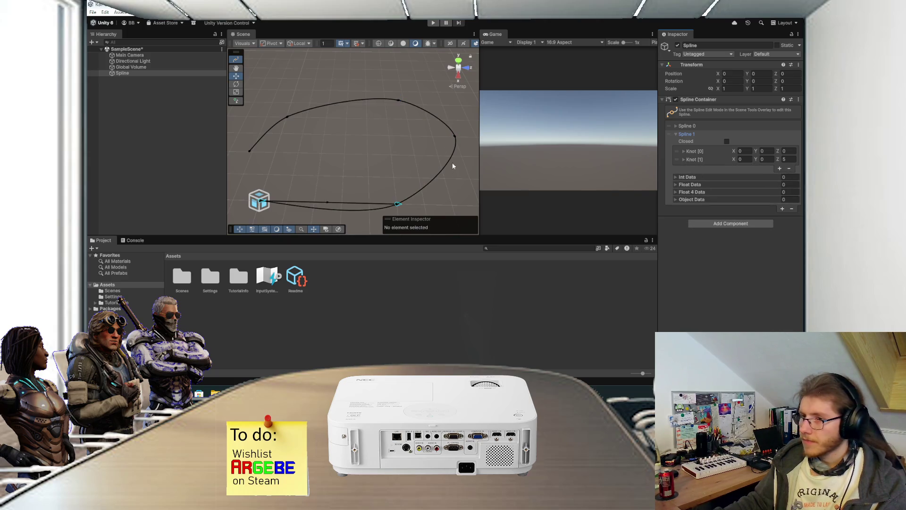
- Remove Spline 1's remaining knots so its knot list is empty
left_click_drag(453, 164, 445, 119)
scroll(396, 161, "up", 2)
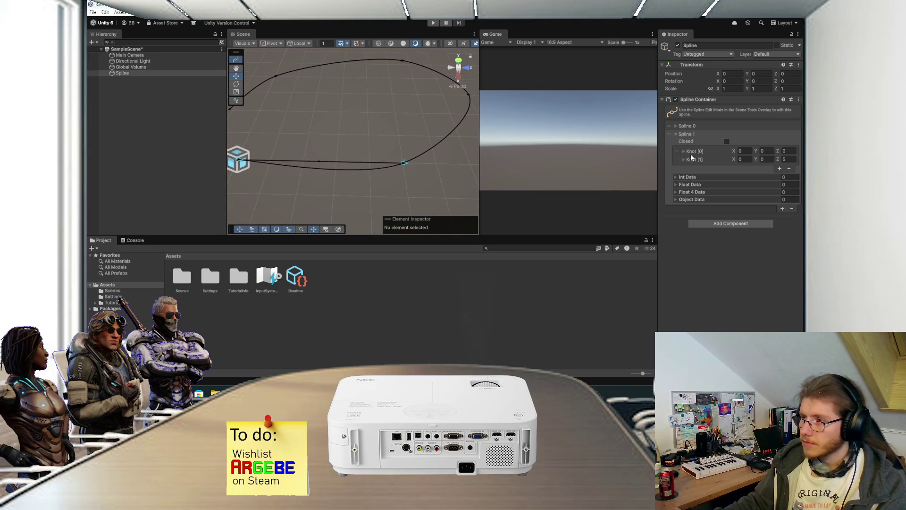
left_click(788, 169)
left_click(786, 151)
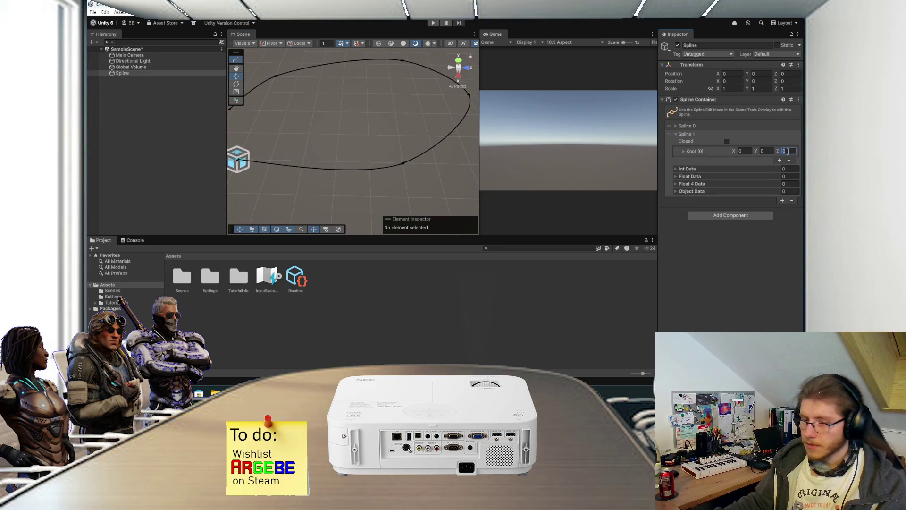
type("5")
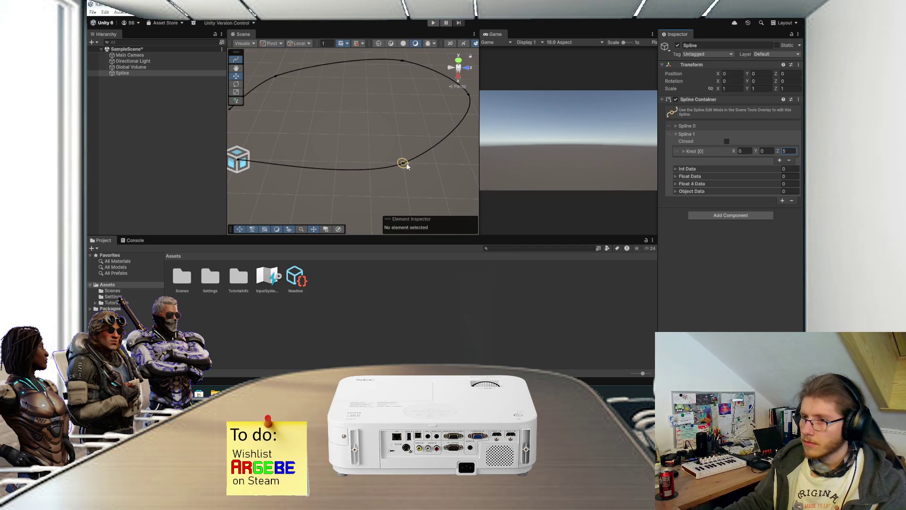
left_click(403, 163)
left_click_drag(387, 141, 370, 134)
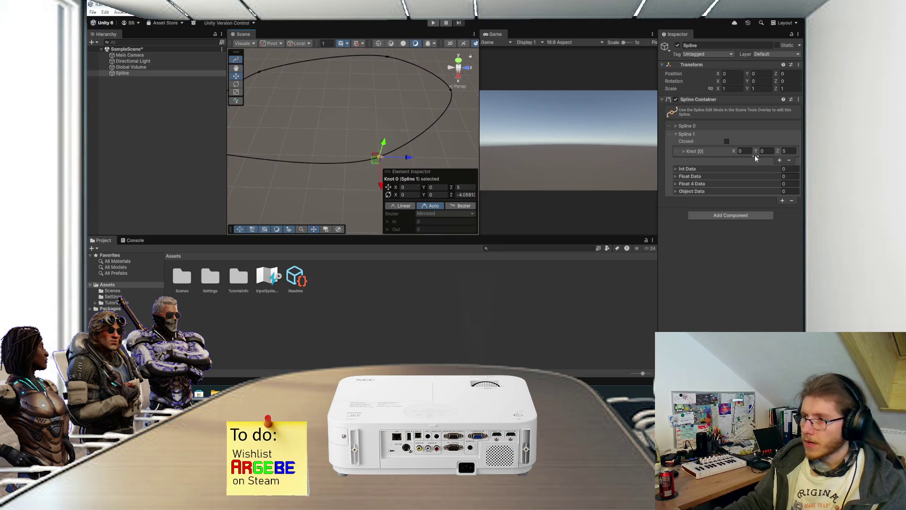
left_click(788, 160)
left_click(706, 137)
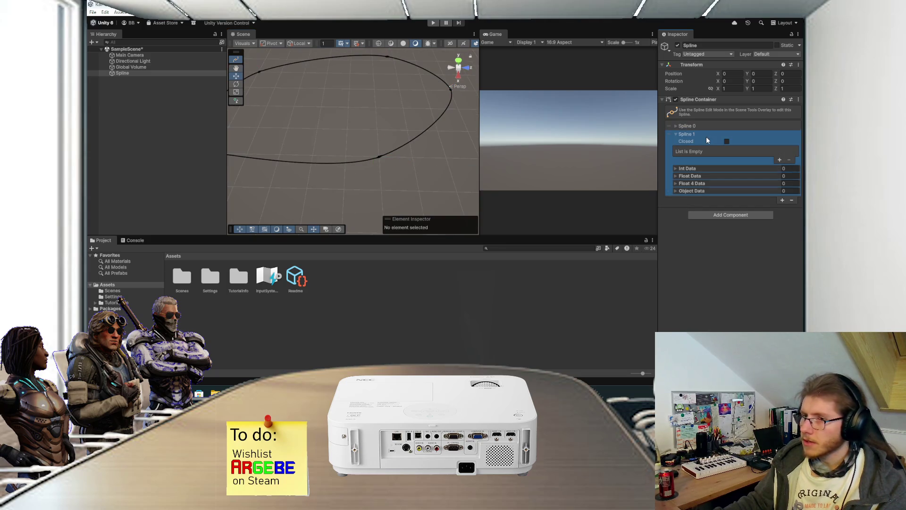
- Draw a five-knot branch curve from the loop into its interior as Spline 2
left_click(235, 101)
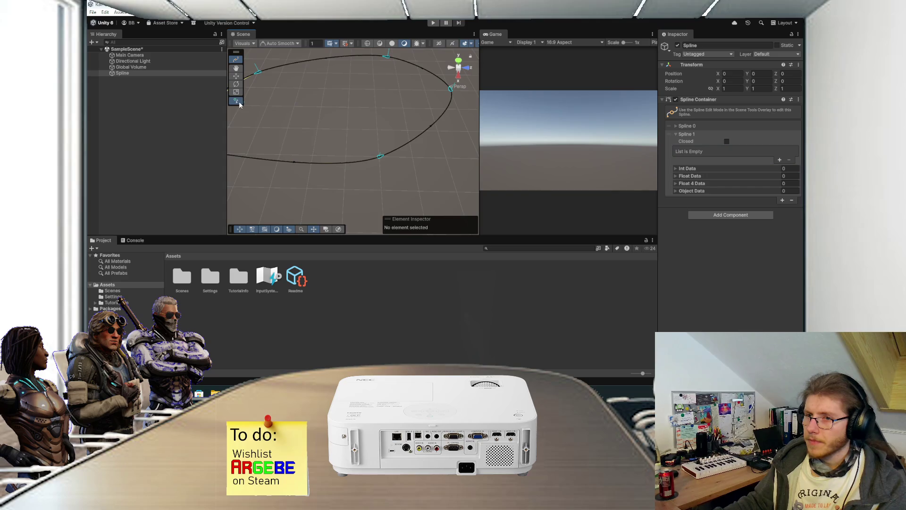
left_click(378, 156)
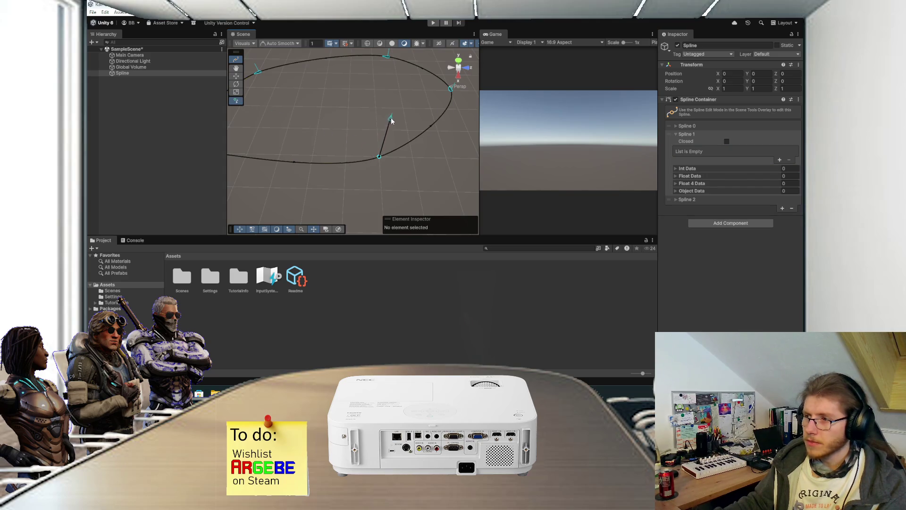
left_click(407, 131)
left_click(411, 91)
left_click(367, 79)
left_click(334, 94)
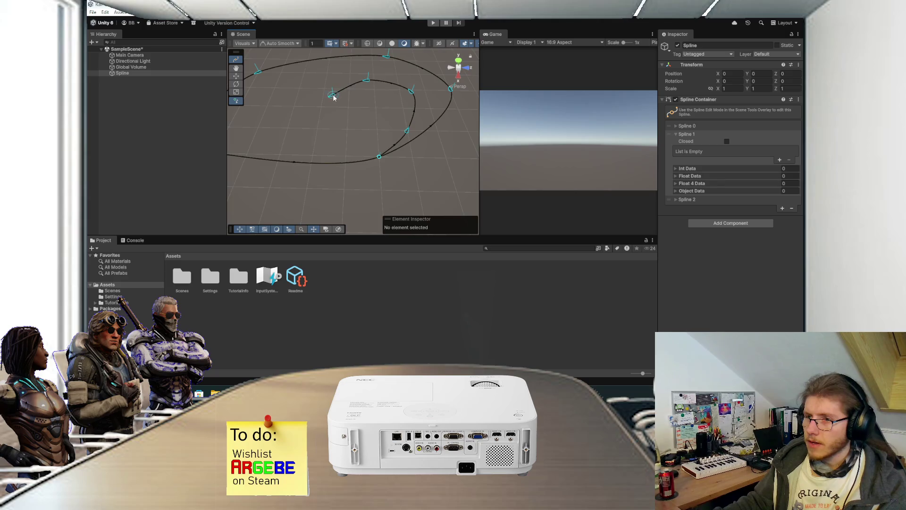
key("Escape")
- Inspect the container's splines and select the empty Spline 1
scroll(358, 129, "up", 2)
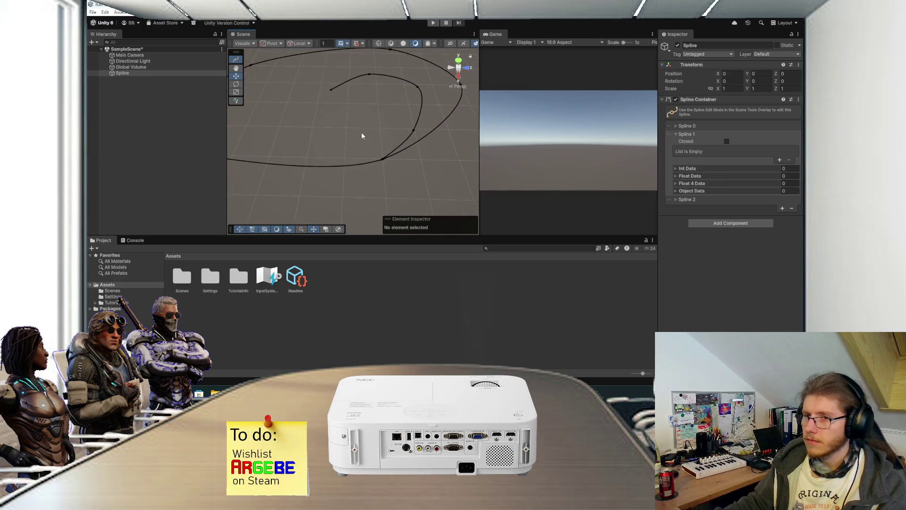
left_click(678, 126)
left_click(677, 126)
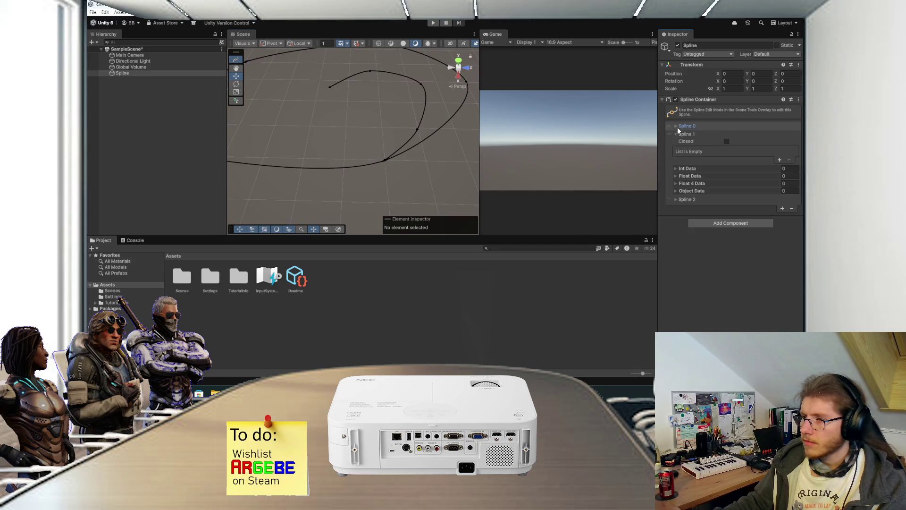
left_click(677, 135)
left_click(712, 135)
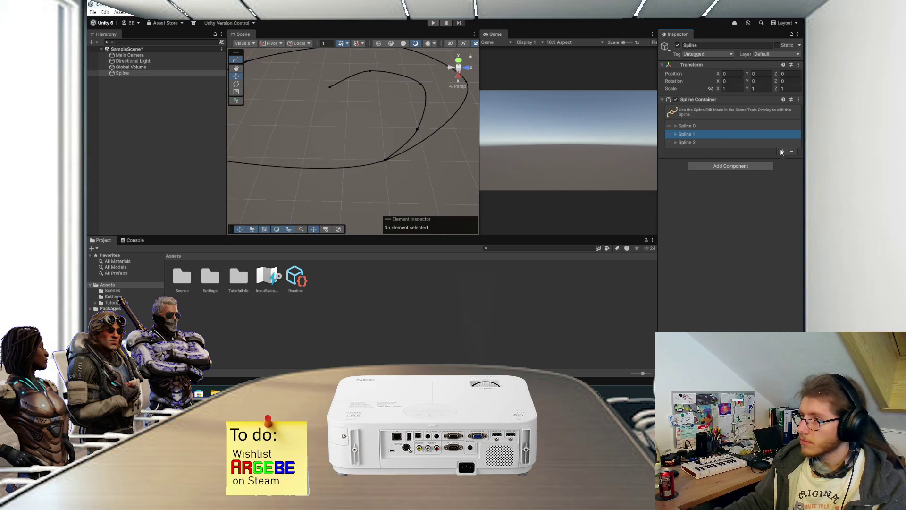
- Delete the empty spline from the container and inspect the remaining inner curve
left_click(792, 152)
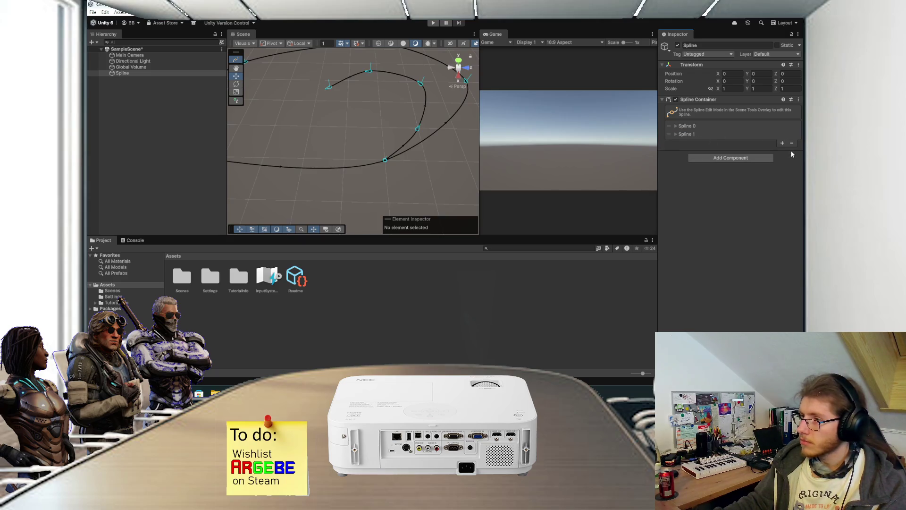
left_click(717, 135)
left_click(680, 135)
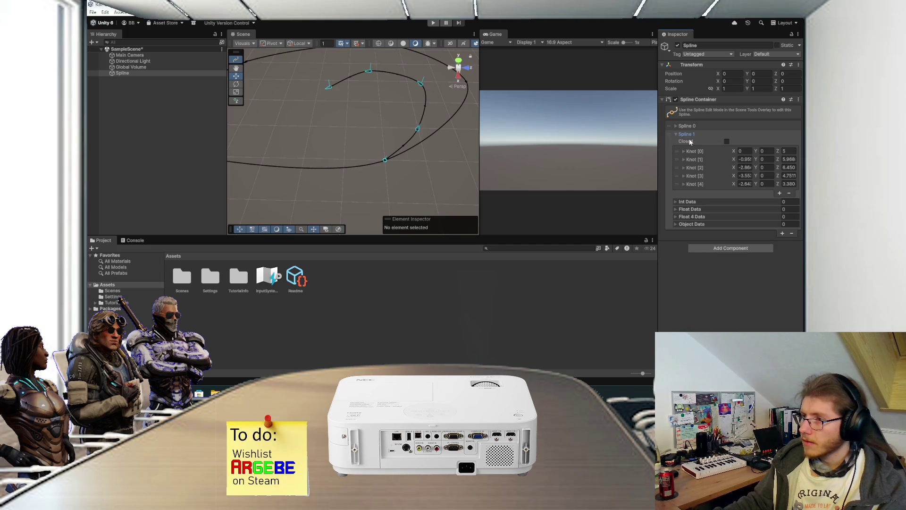
left_click_drag(314, 138, 617, 136)
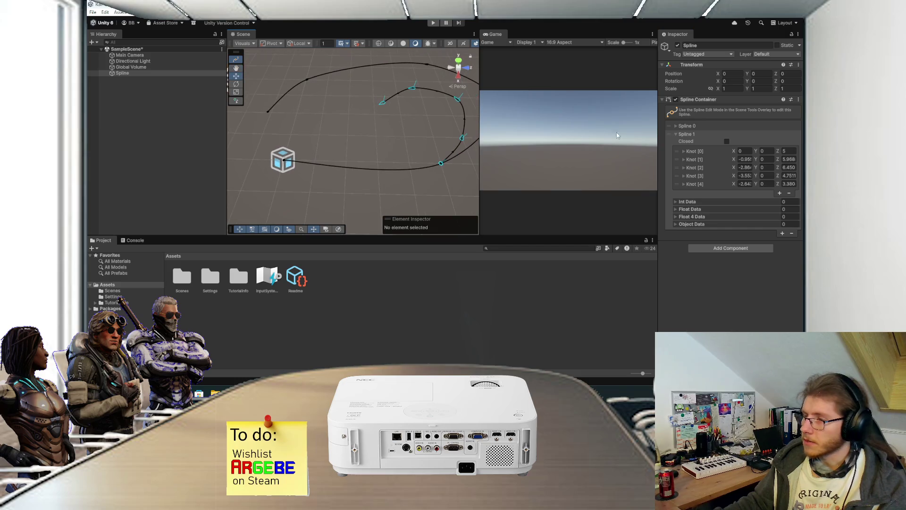
left_click(677, 135)
mouse_move(415, 135)
left_mouse_down()
mouse_move(360, 148)
mouse_move(361, 128)
left_mouse_up()
scroll(361, 128, "up", 5)
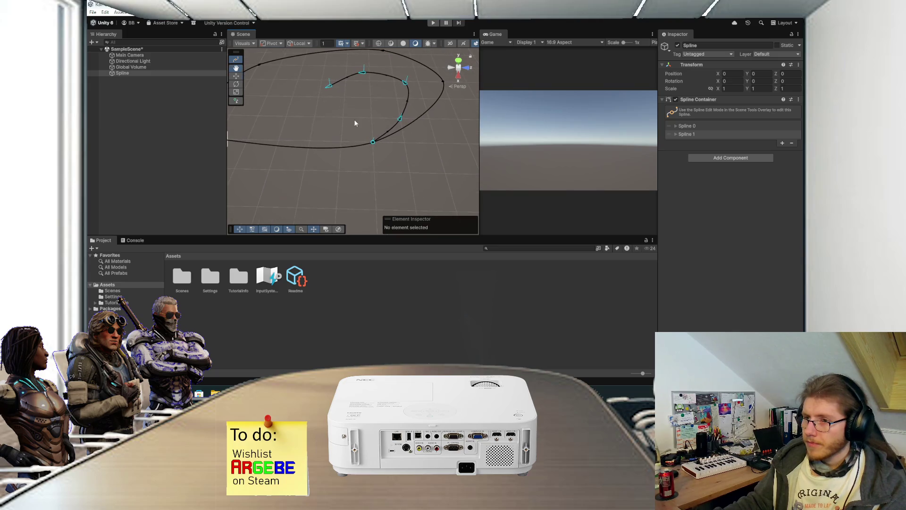
- Select and inspect the knot where the loop and inner curve meet
left_click(392, 144)
left_click_drag(359, 121, 369, 141)
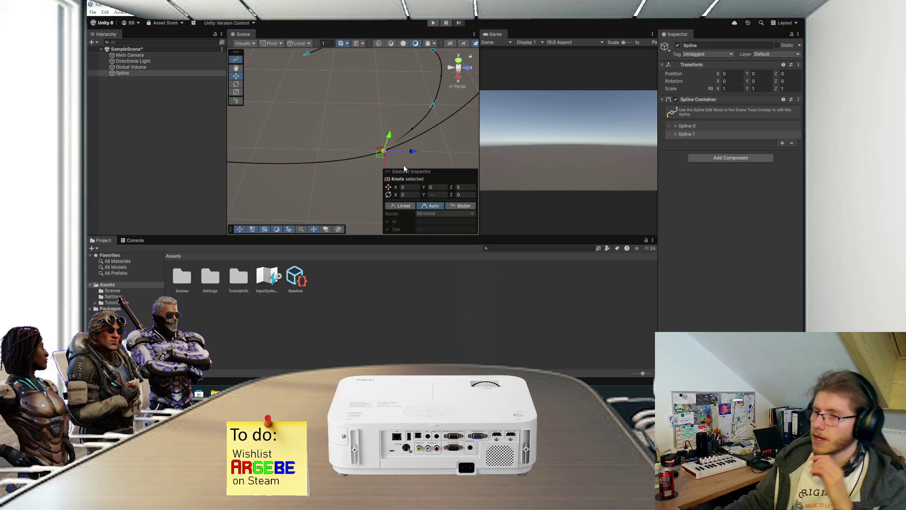
left_click(349, 133)
mouse_move(345, 123)
left_mouse_down()
mouse_move(335, 120)
mouse_move(364, 150)
mouse_move(395, 152)
mouse_move(390, 159)
mouse_move(352, 138)
left_mouse_up()
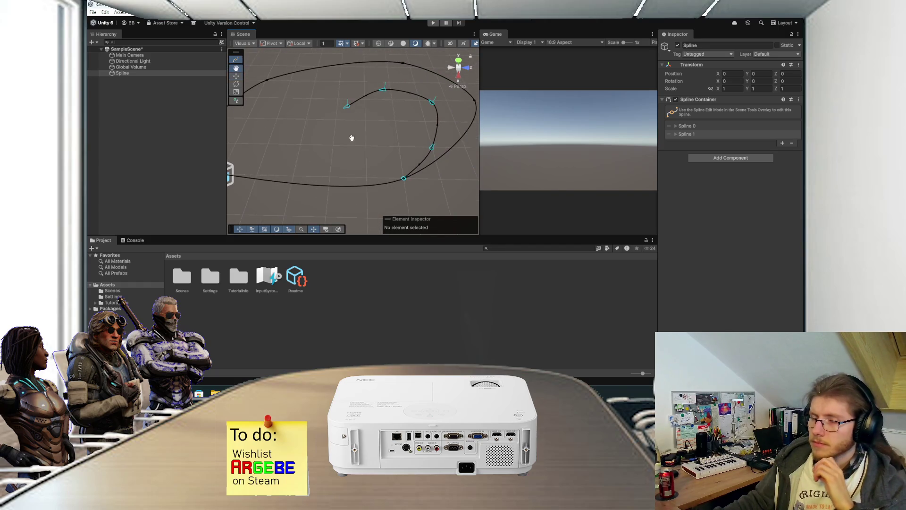
- Leave spline editing, reselect the Spline object, and delete the inner curve Spline 1
left_click(237, 60)
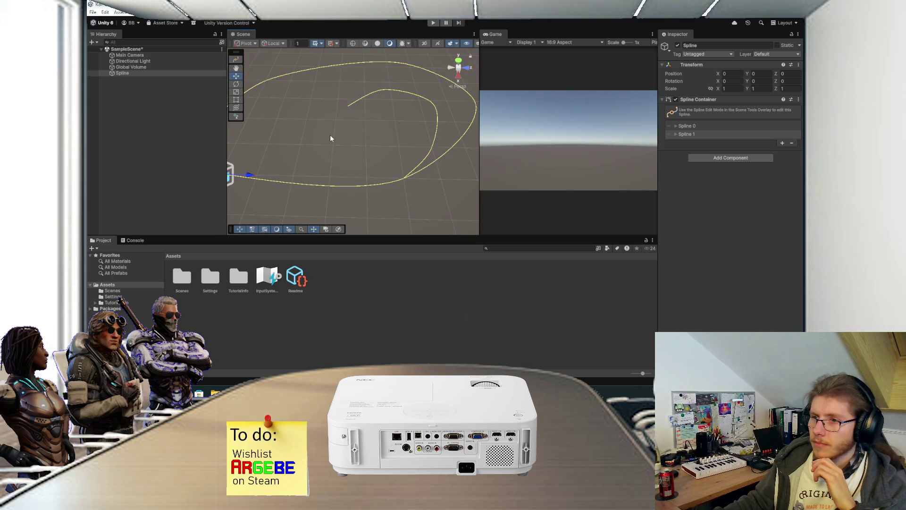
left_click(333, 136)
mouse_move(332, 135)
left_mouse_down()
mouse_move(362, 156)
mouse_move(345, 163)
mouse_move(356, 111)
mouse_move(378, 121)
mouse_move(329, 137)
left_mouse_up()
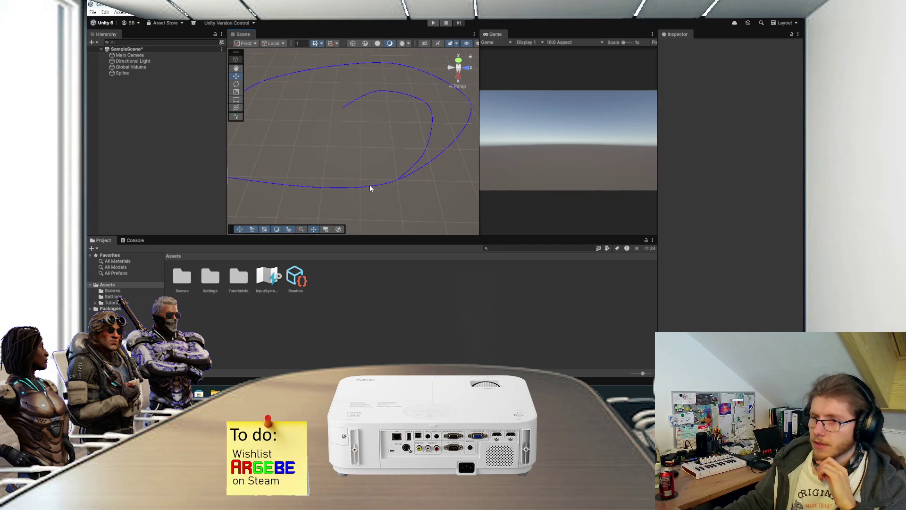
left_click(141, 73)
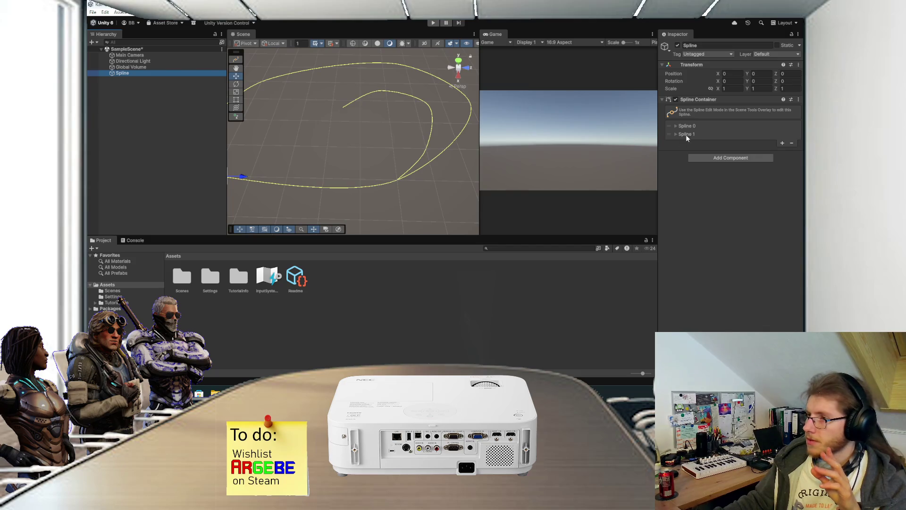
left_click(681, 135)
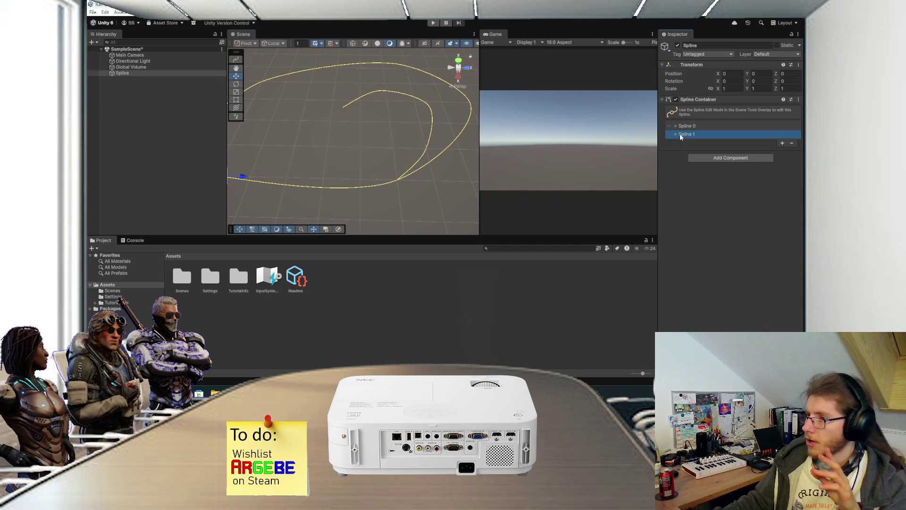
left_click(792, 144)
- Save the spline scene and switch to the train-track reference project
left_click(175, 160)
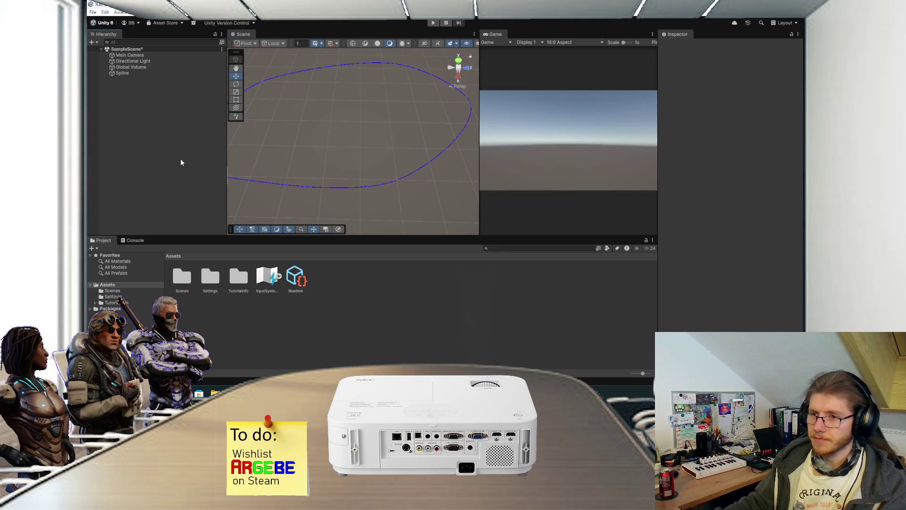
key("ctrl+s")
left_click_drag(357, 148, 400, 161)
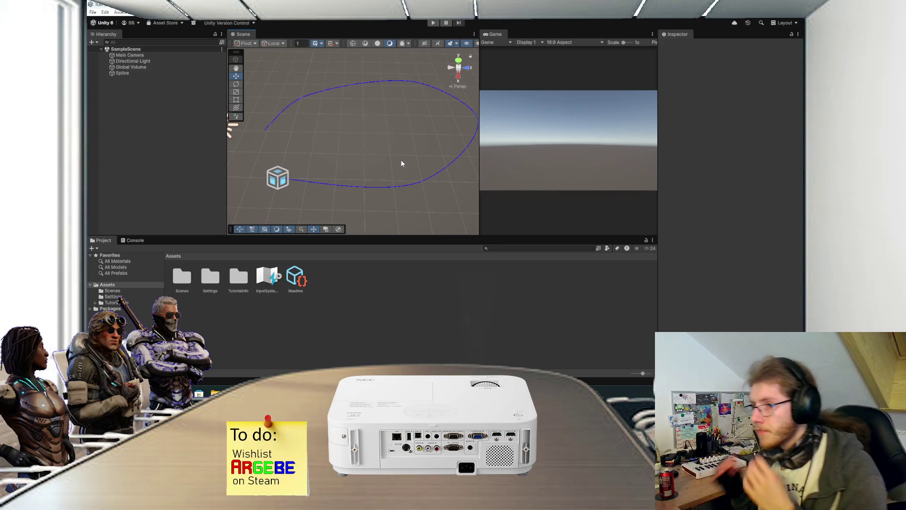
scroll(356, 155, "up", 2)
mouse_move(355, 155)
left_mouse_down()
mouse_move(349, 150)
mouse_move(371, 142)
mouse_move(348, 154)
mouse_move(345, 193)
left_mouse_up()
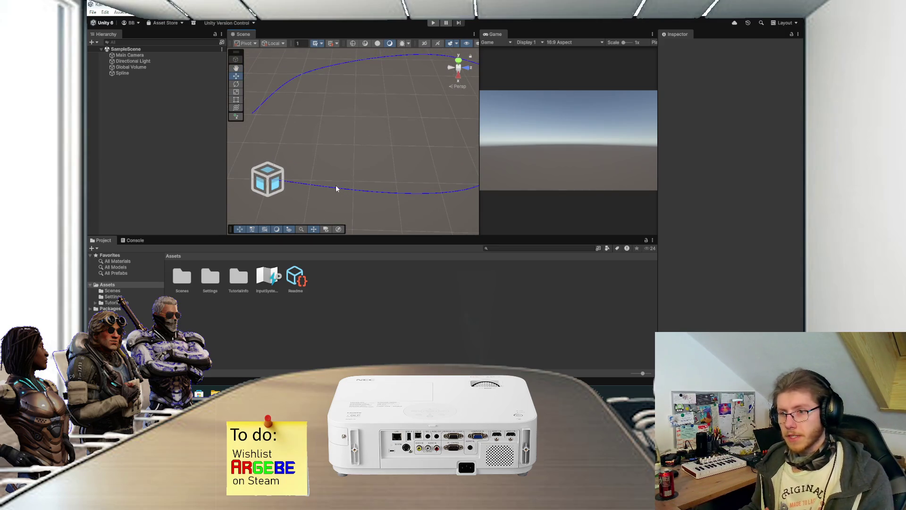
scroll(335, 188, "up", 2)
left_click_drag(336, 187, 342, 144)
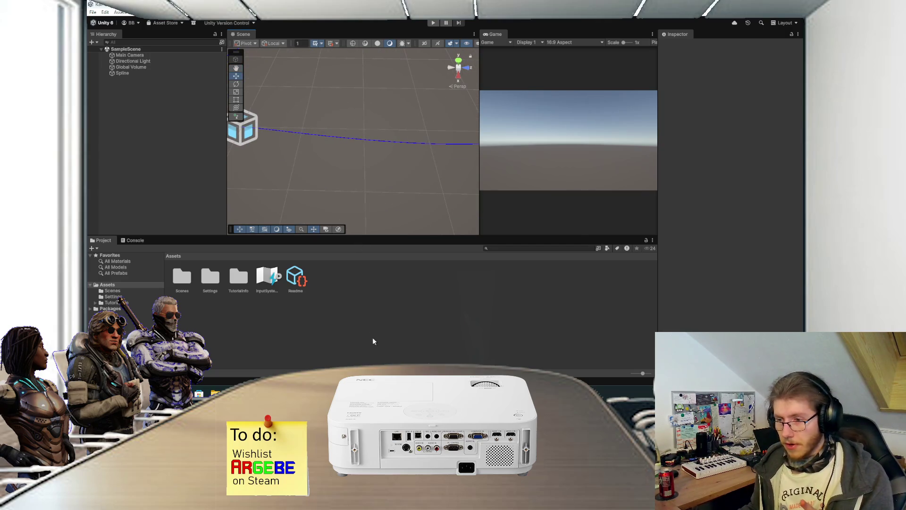
left_click(356, 351)
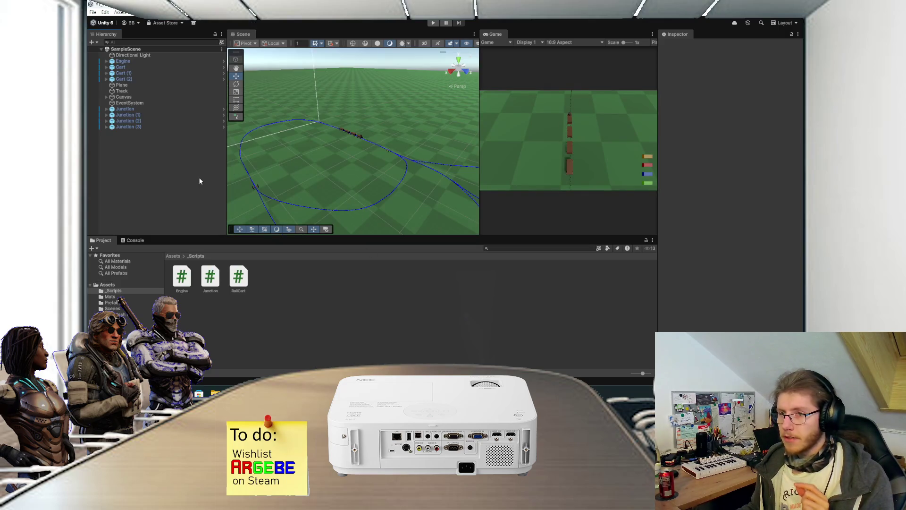
- Orbit and zoom the Scene view to look over the reference train track and carts
scroll(360, 152, "up", 3)
mouse_move(360, 152)
left_mouse_down()
mouse_move(362, 140)
mouse_move(398, 174)
mouse_move(388, 161)
mouse_move(406, 148)
mouse_move(441, 145)
mouse_move(383, 152)
left_mouse_up()
scroll(381, 151, "down", 1)
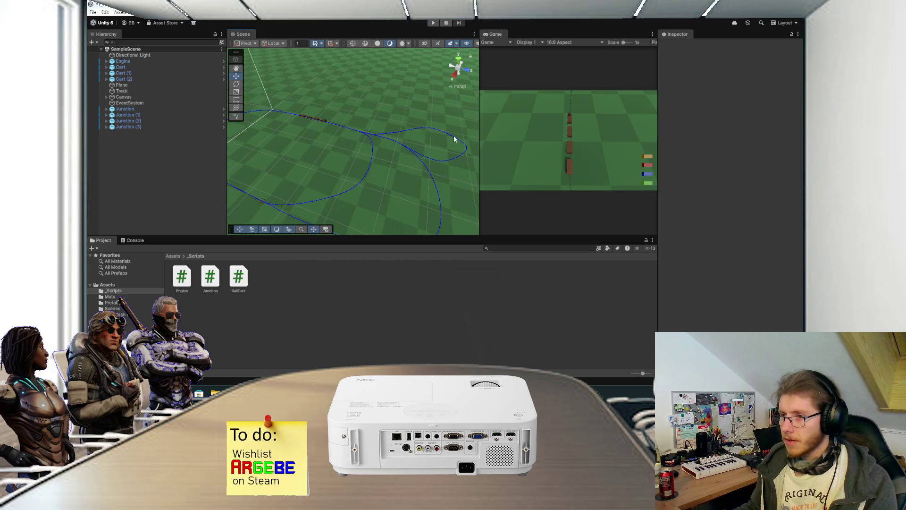
mouse_move(339, 150)
left_mouse_down()
mouse_move(386, 152)
mouse_move(443, 134)
mouse_move(347, 114)
left_mouse_up()
left_click_drag(423, 134, 415, 124)
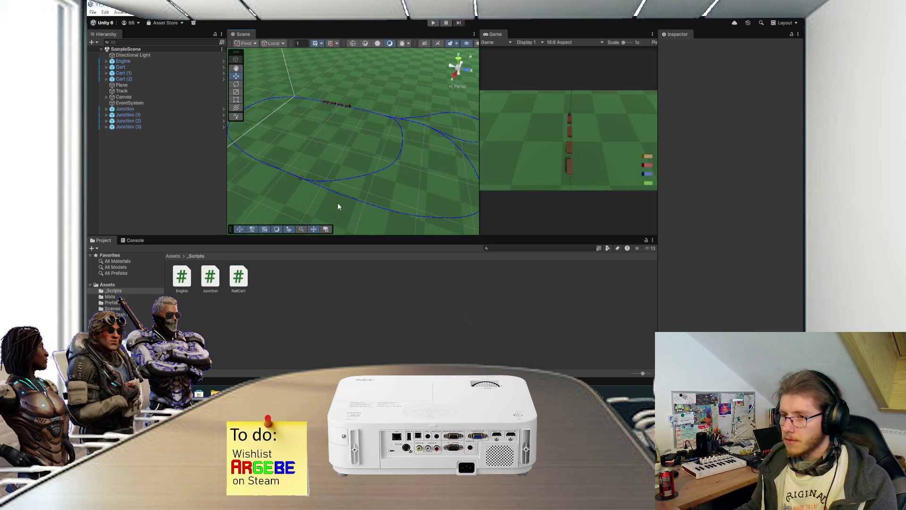
mouse_move(339, 170)
left_mouse_down()
mouse_move(340, 91)
mouse_move(326, 99)
mouse_move(374, 167)
mouse_move(382, 161)
left_mouse_up()
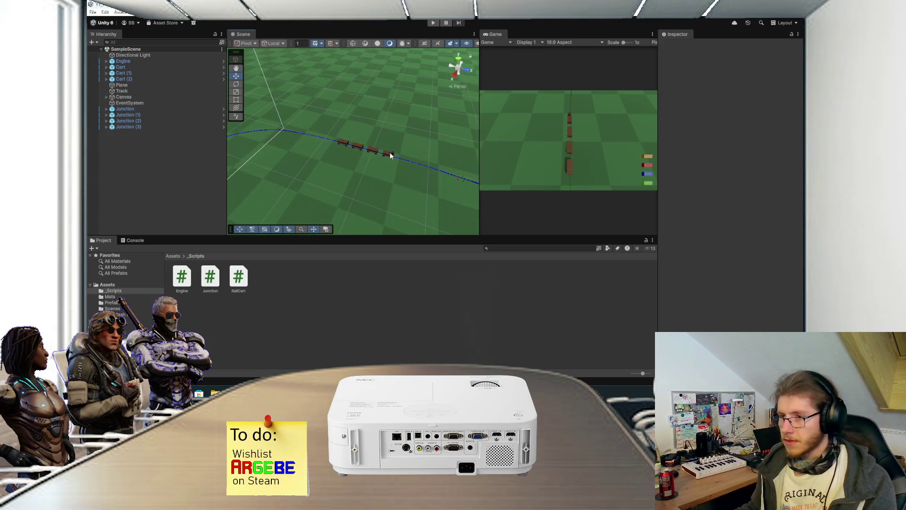
- Select a cart, clear the selection, then switch to Visual Studio's Junction.cs script
left_click(390, 156)
left_click(212, 150)
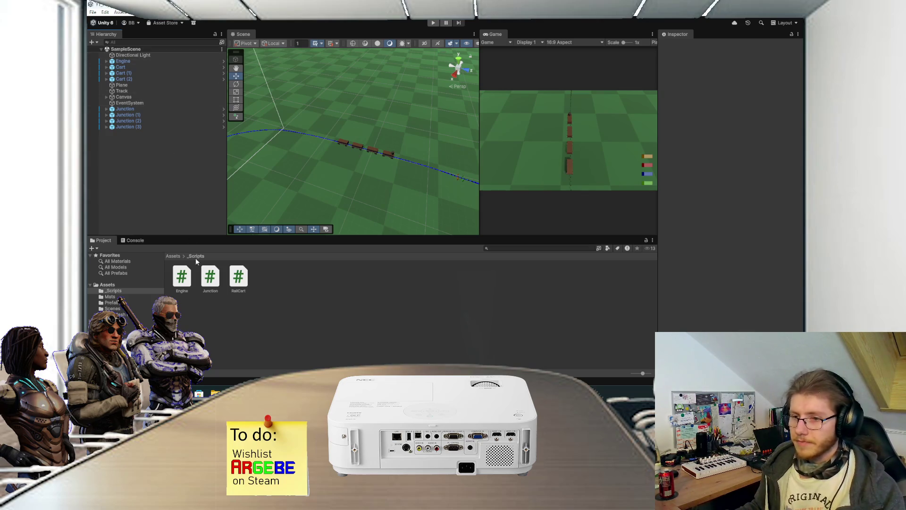
key("alt+Tab")
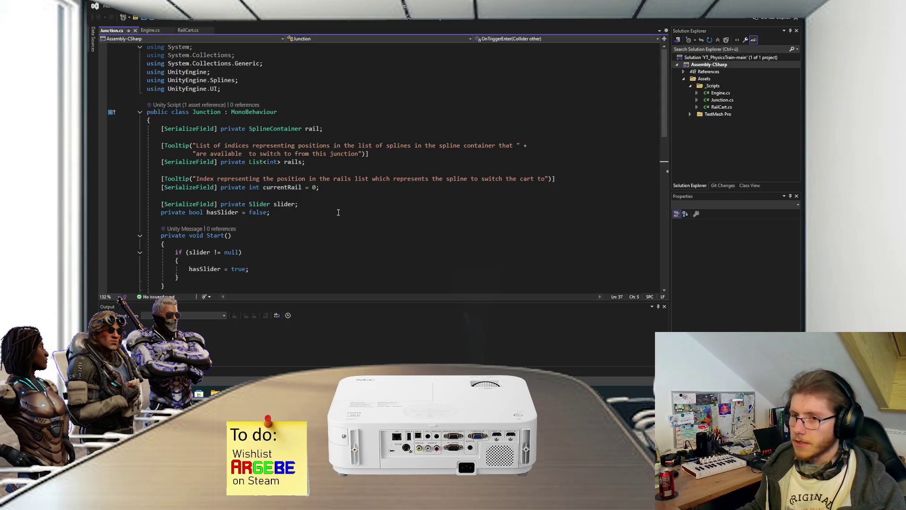
- Read through the Junction, RailCart.cs and Engine.cs reference scripts
scroll(338, 211, "down", 4)
scroll(338, 211, "down", 5)
scroll(338, 211, "up", 4)
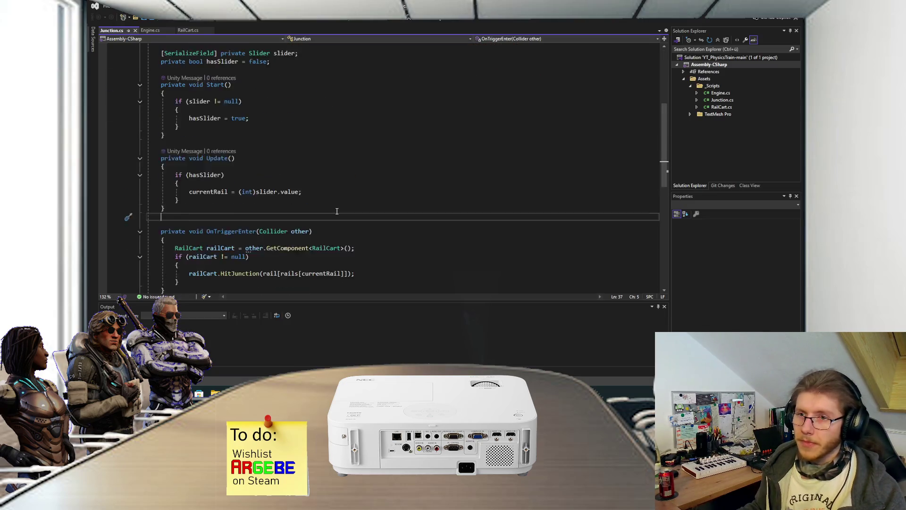
left_click(188, 31)
scroll(299, 133, "up", 9)
scroll(299, 133, "down", 3)
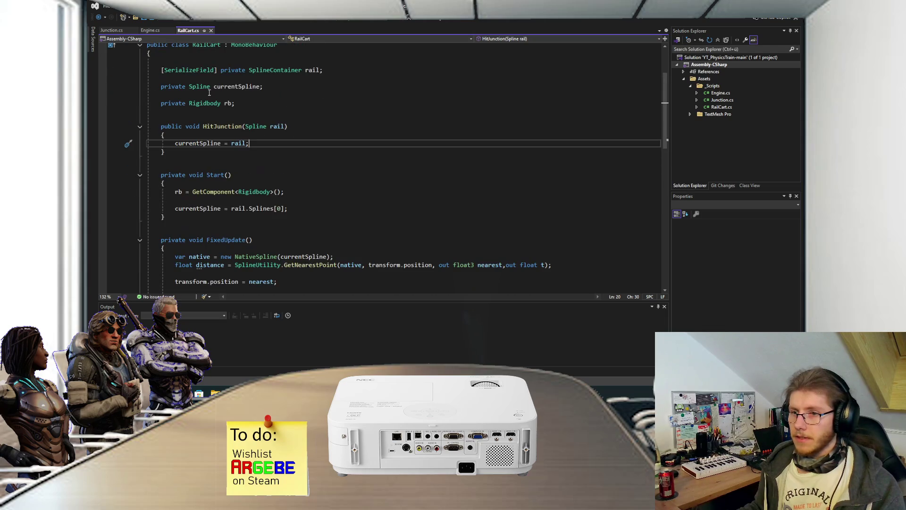
left_click(150, 31)
scroll(269, 165, "down", 5)
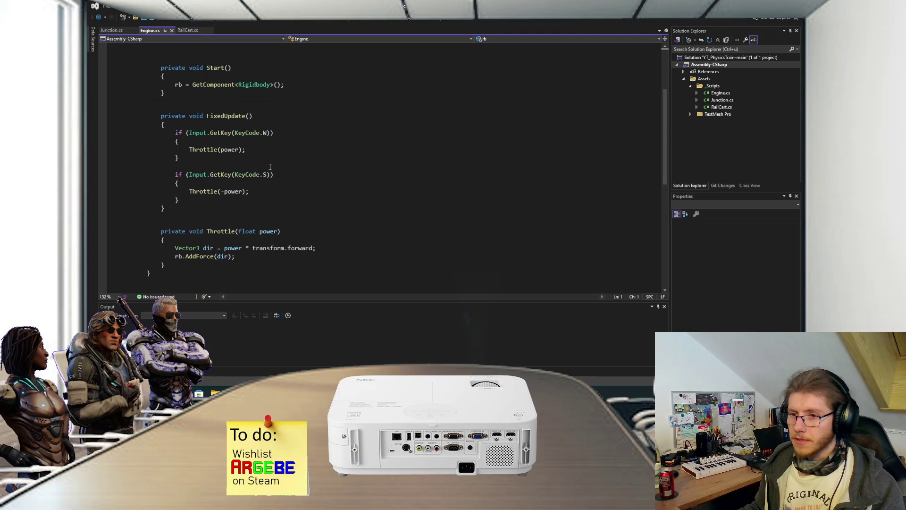
scroll(277, 155, "up", 5)
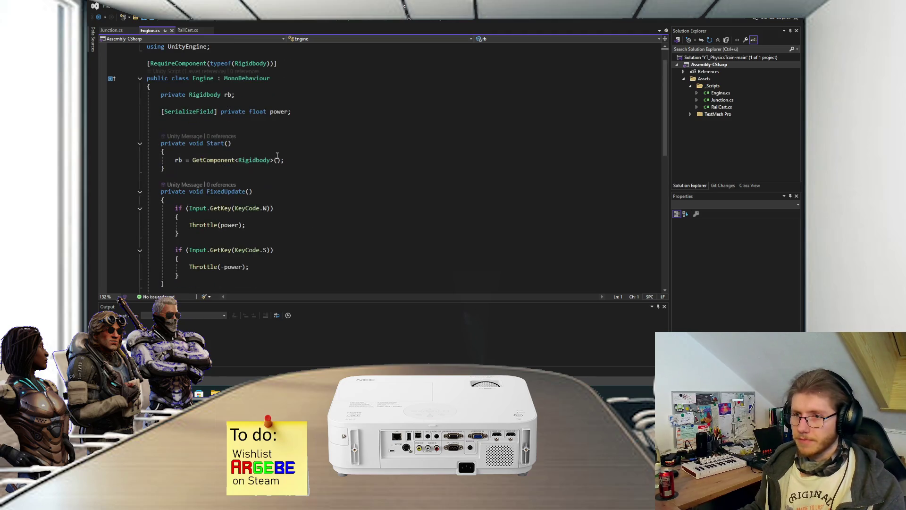
- Return to Unity and run the train-track scene in play mode
left_click(352, 352)
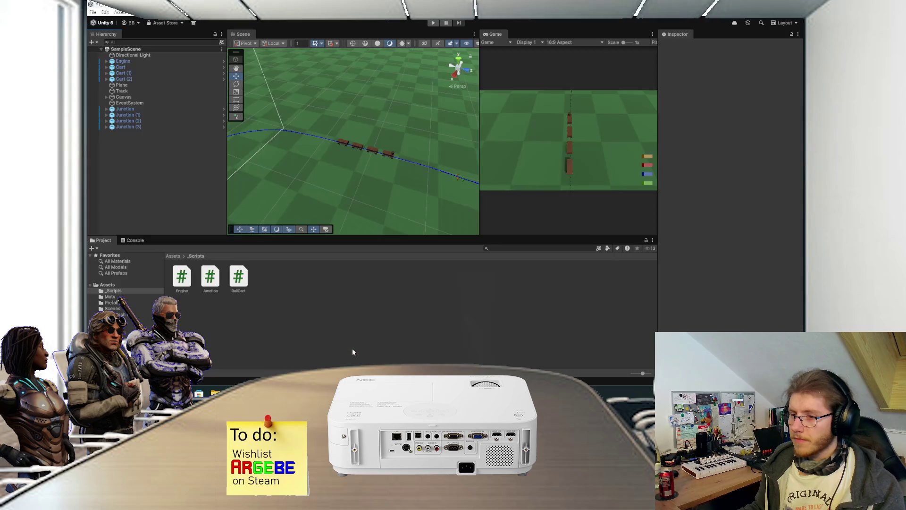
left_click(655, 43)
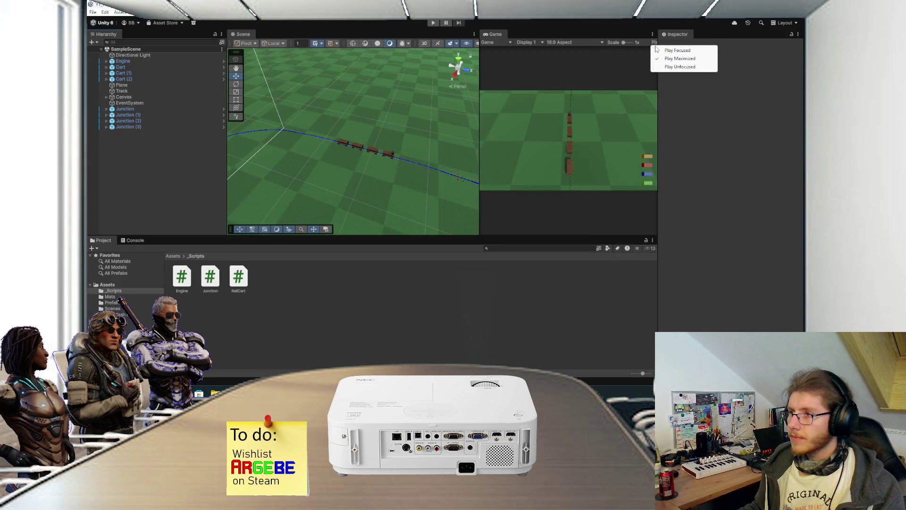
left_click(432, 24)
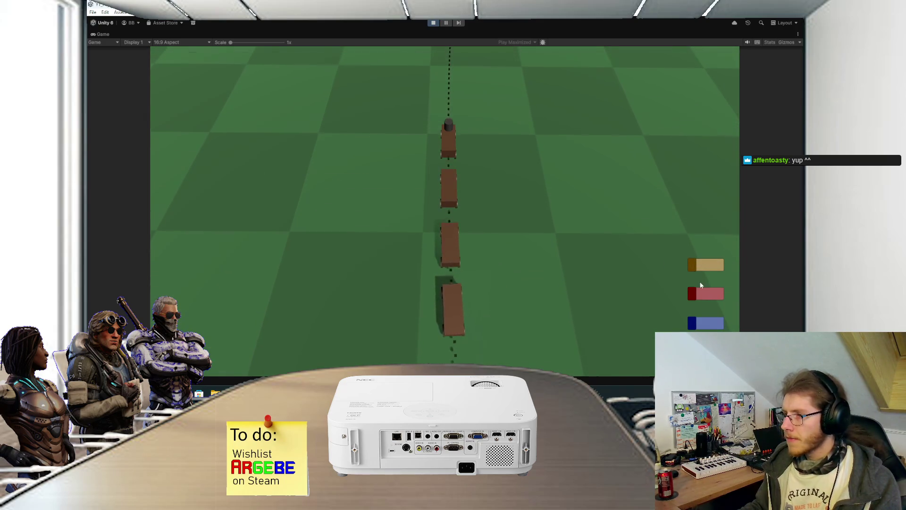
- Flip the tan and red junction switches to send the train straight, then stop play mode
left_click(717, 266)
left_click(695, 294)
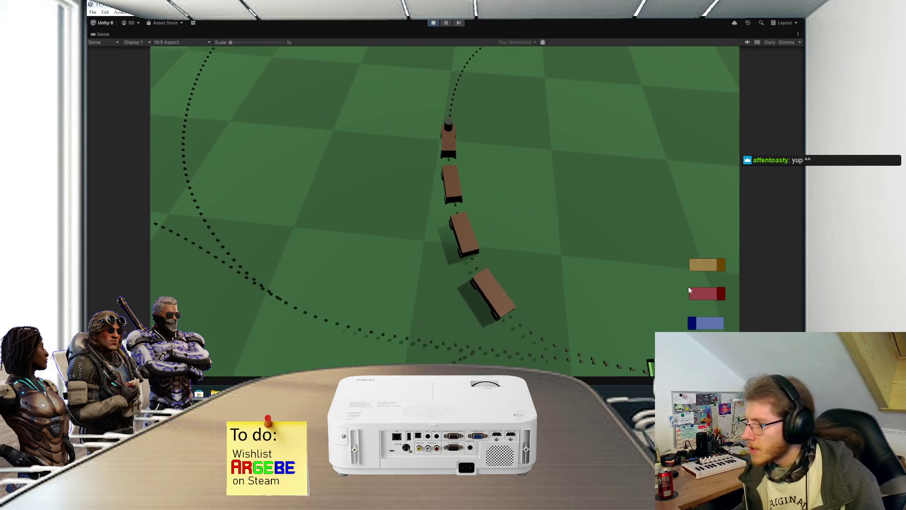
left_click(706, 268)
left_click(714, 295)
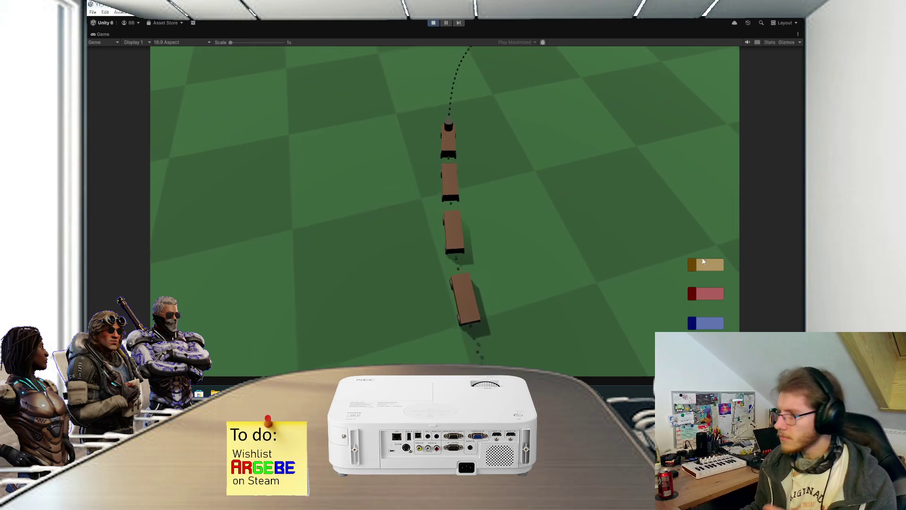
left_click(706, 264)
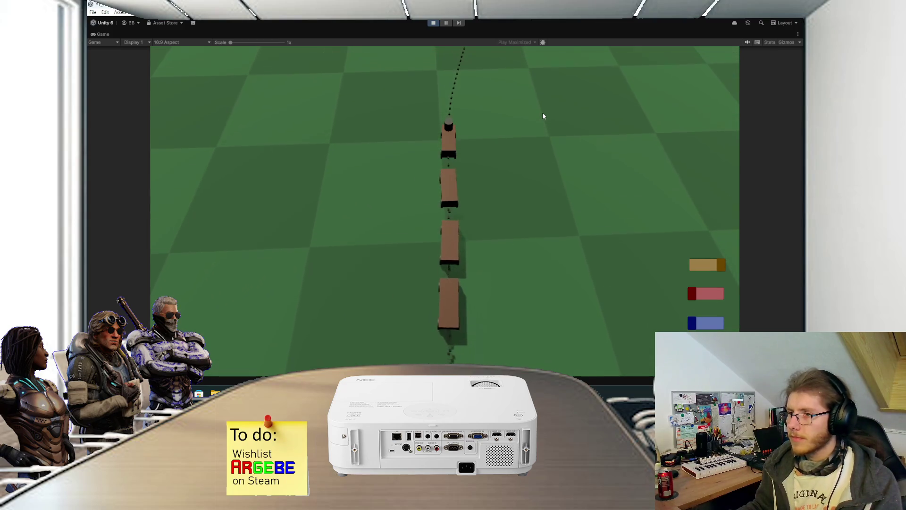
left_click(434, 25)
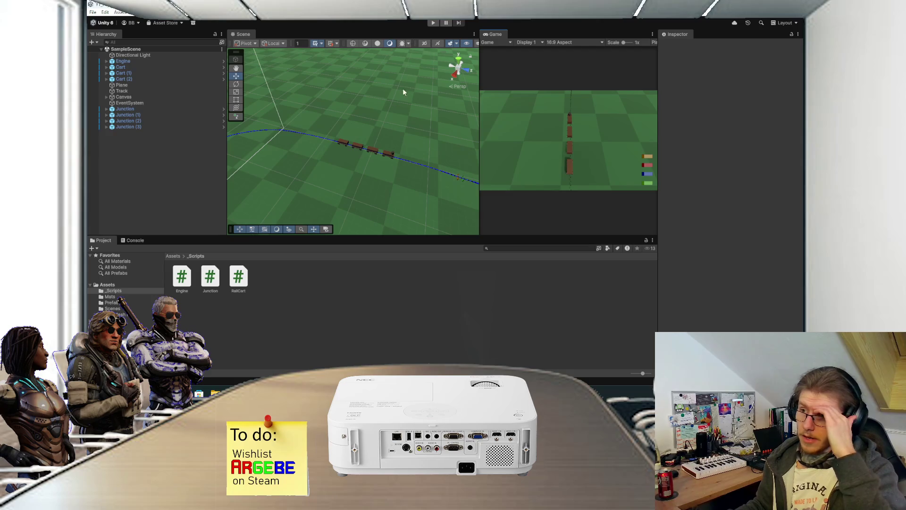
- Pan to the junctions and select Engine to see its Power 10 and Track spline reference
scroll(384, 179, "down", 5)
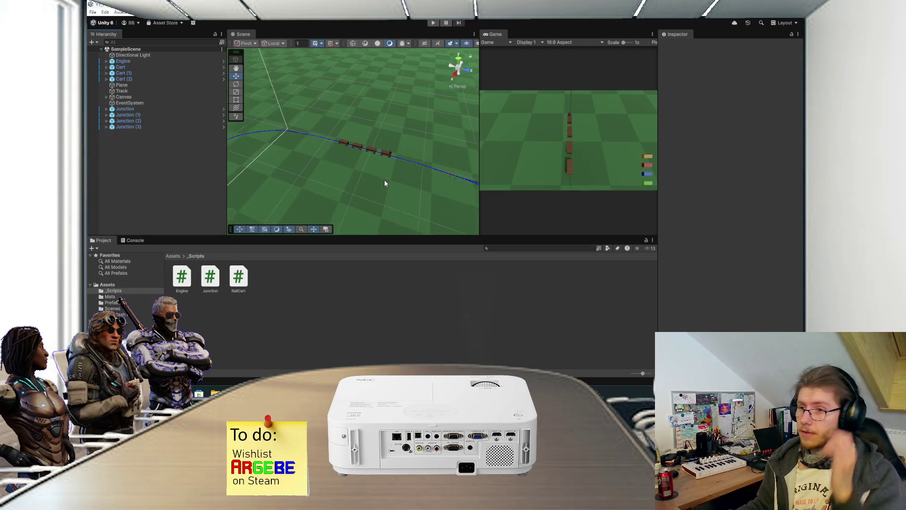
mouse_move(417, 176)
left_mouse_down()
mouse_move(281, 106)
mouse_move(317, 134)
mouse_move(332, 163)
mouse_move(323, 173)
left_mouse_up()
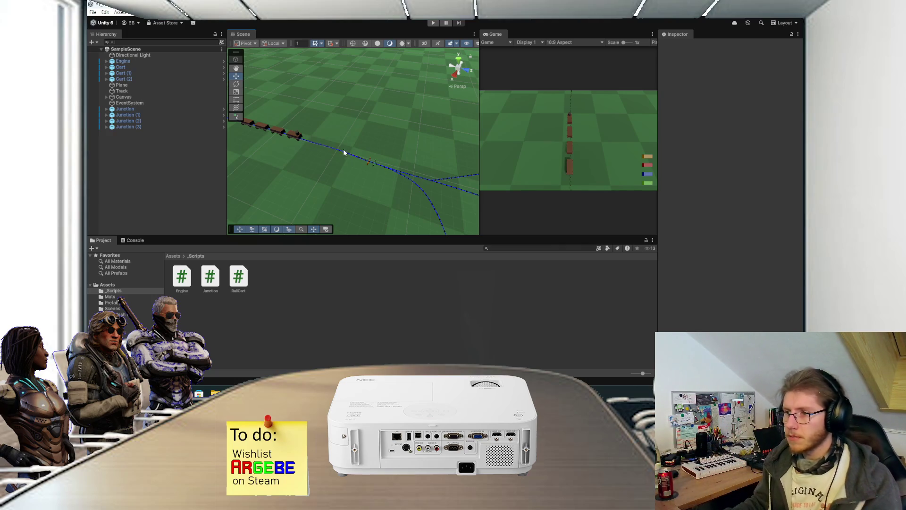
mouse_move(370, 140)
left_mouse_down()
mouse_move(371, 98)
mouse_move(364, 137)
mouse_move(372, 132)
mouse_move(352, 132)
mouse_move(373, 179)
left_mouse_up()
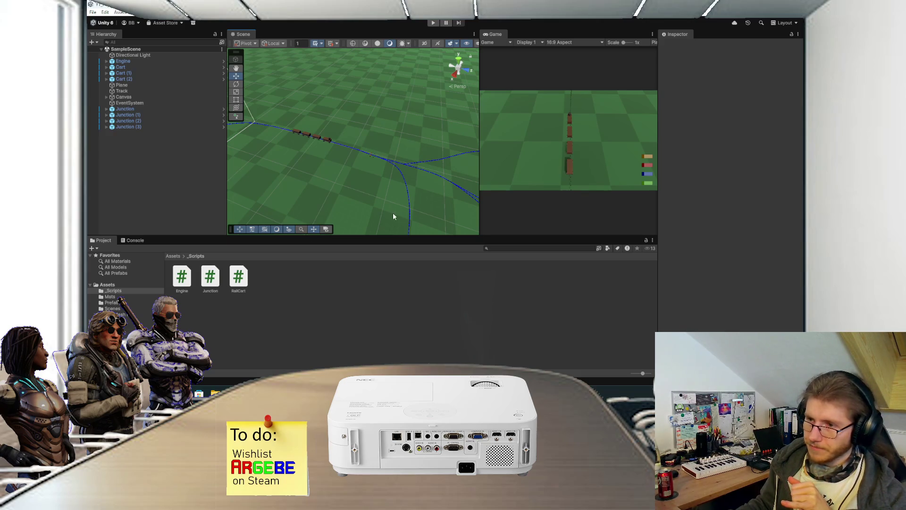
left_click(139, 79)
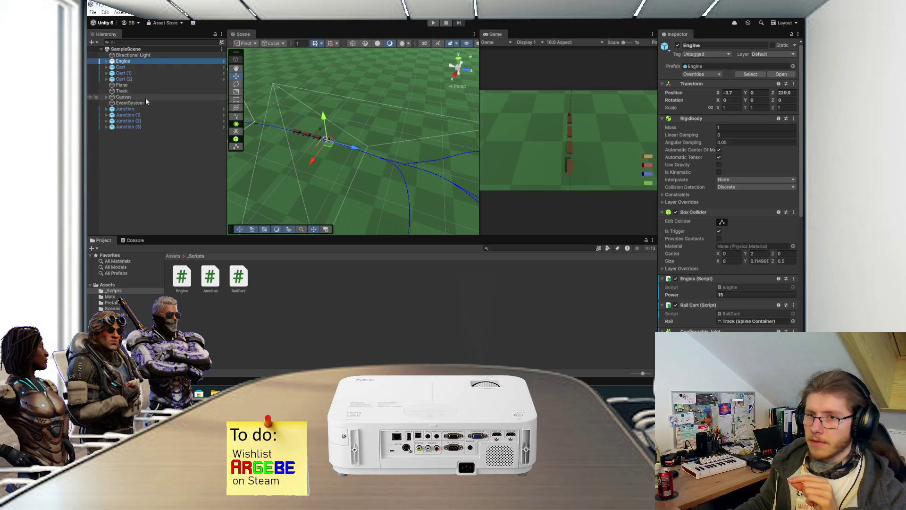
- Inspect the Junction object's settings in the Inspector
left_click(137, 109)
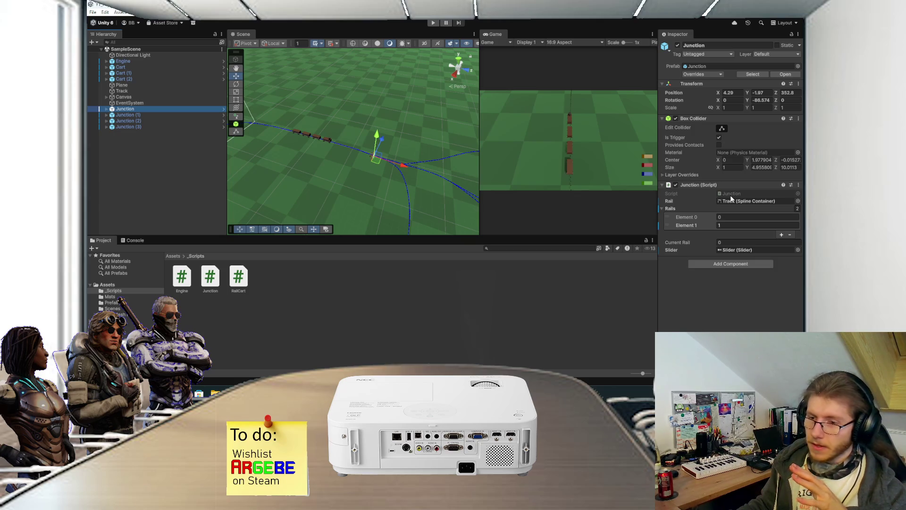
scroll(381, 166, "up", 5)
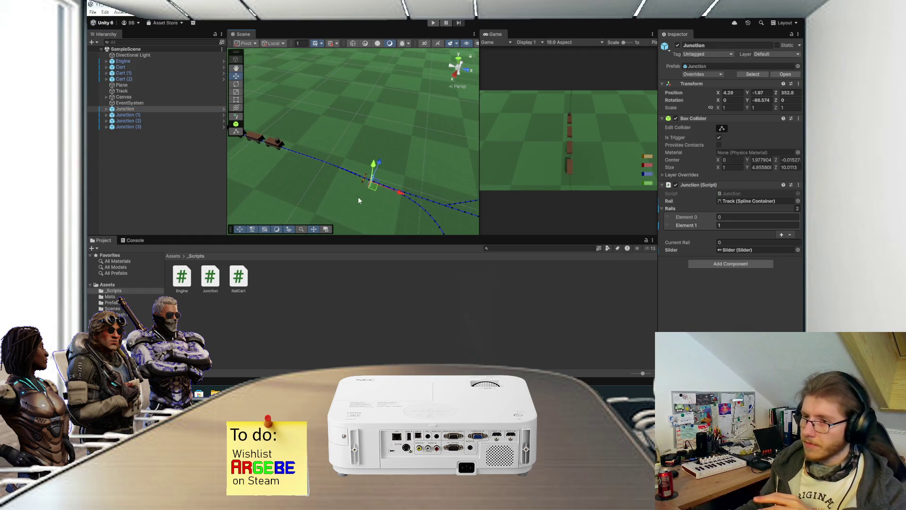
scroll(359, 194, "up", 2)
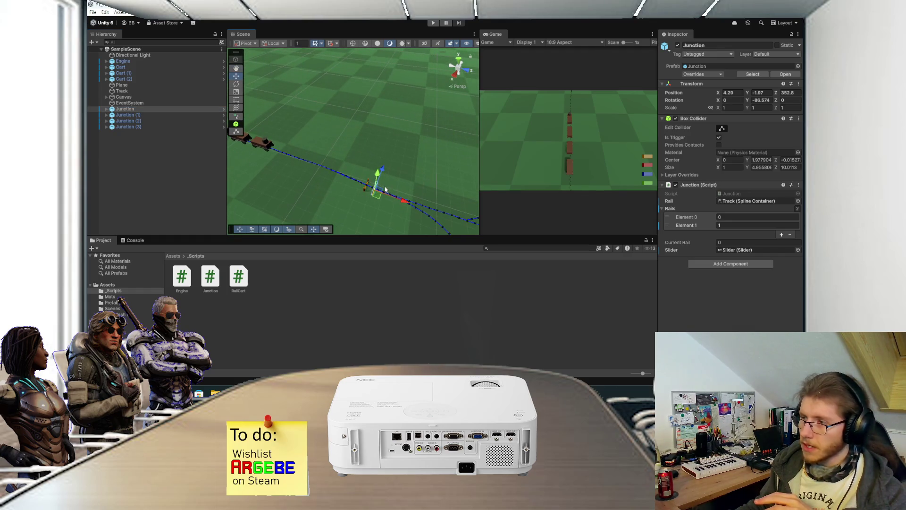
scroll(385, 189, "down", 2)
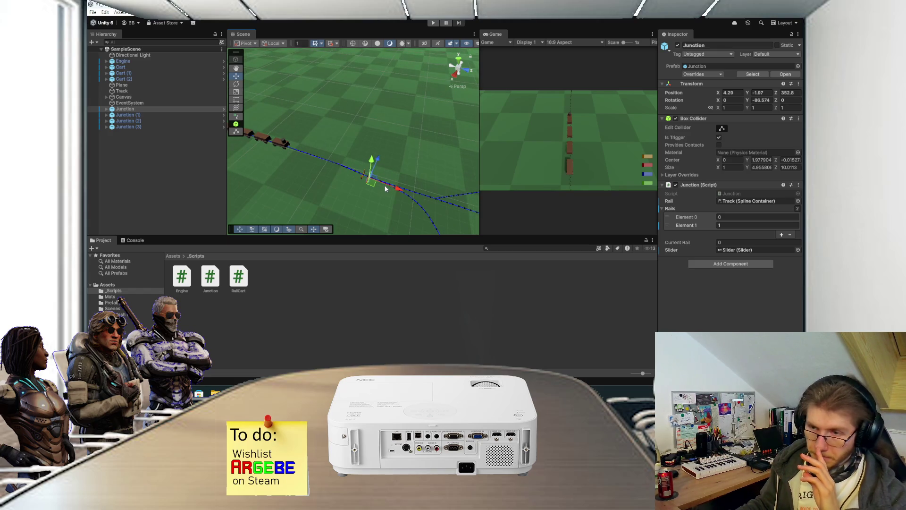
- Check the Junction (1) object, then switch to the spline test project's Unity window
left_click(170, 164)
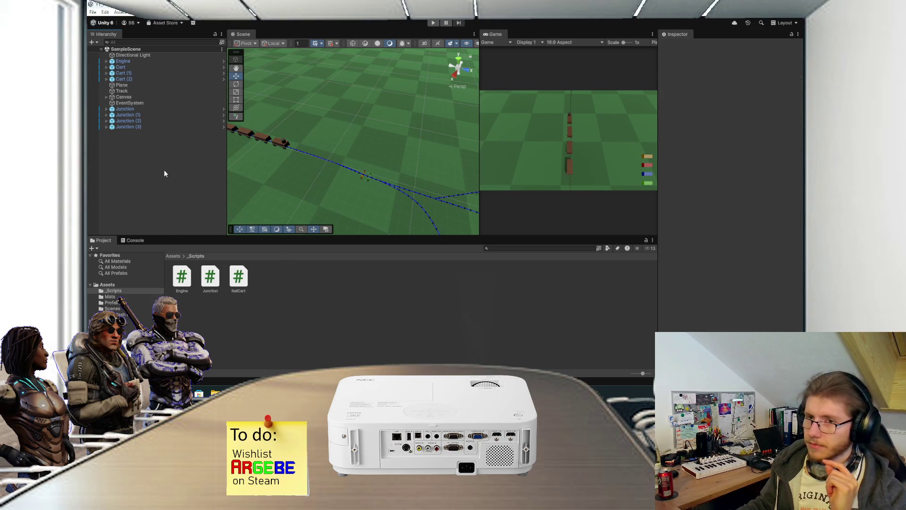
left_click(143, 115)
left_click(148, 148)
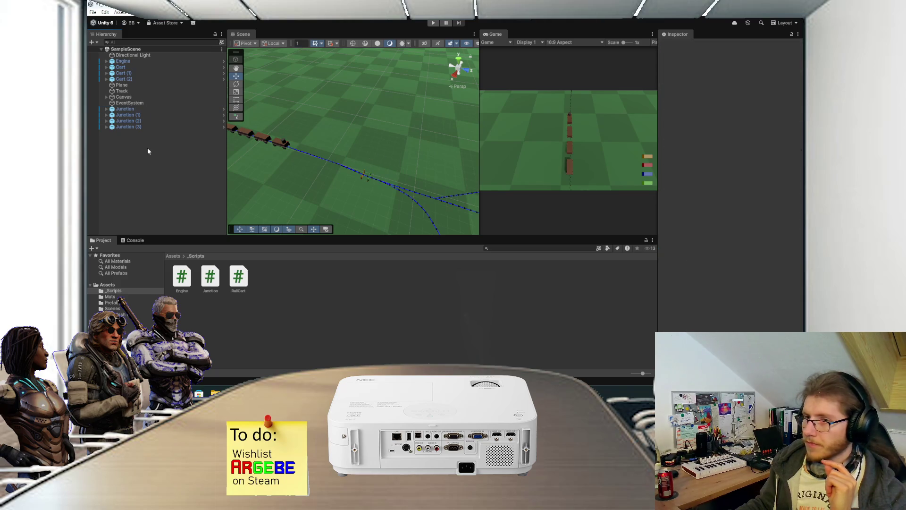
left_click_drag(310, 176, 352, 177)
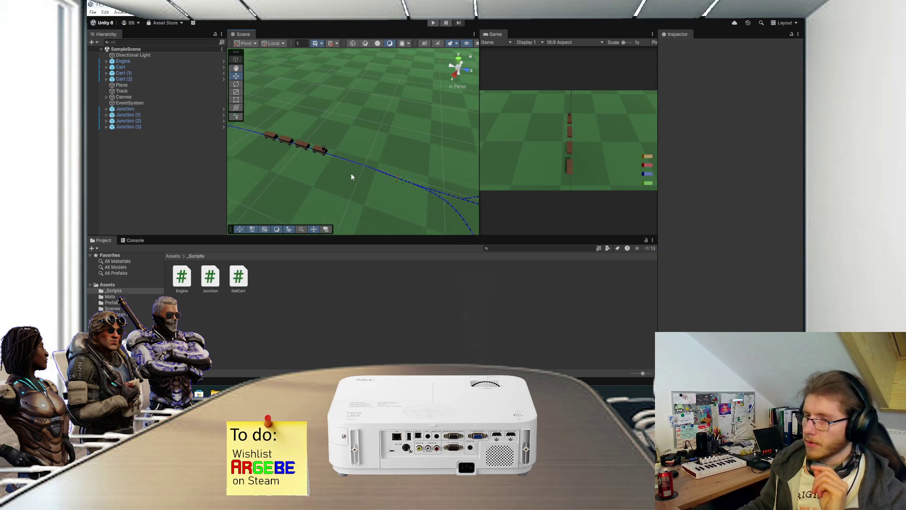
left_click(426, 355)
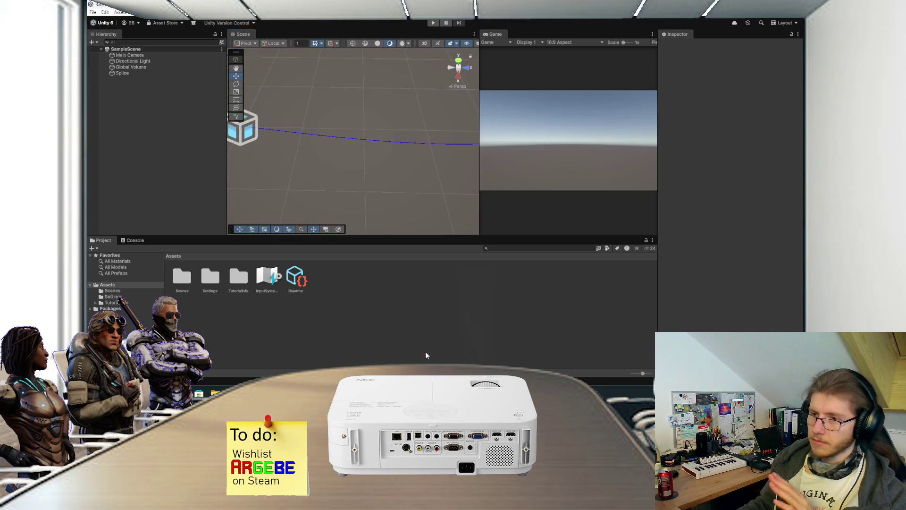
scroll(321, 197, "up", 3)
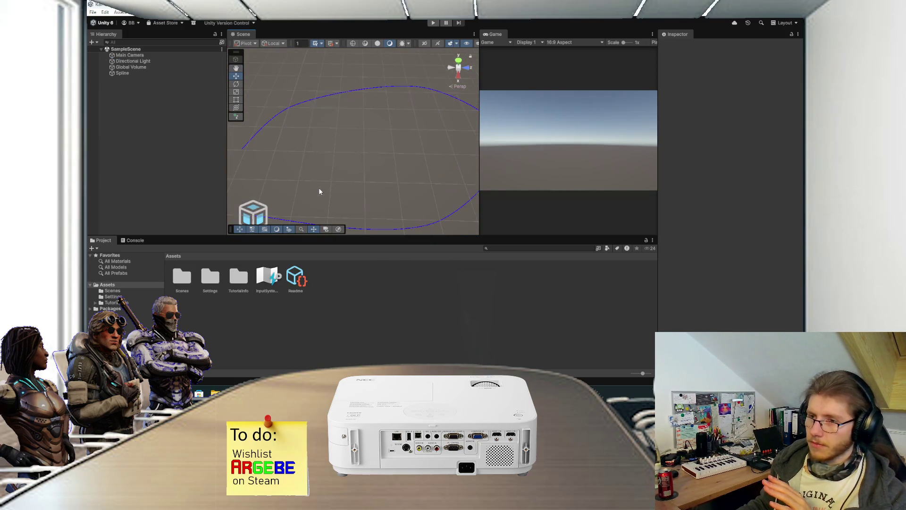
left_click_drag(296, 151, 292, 141)
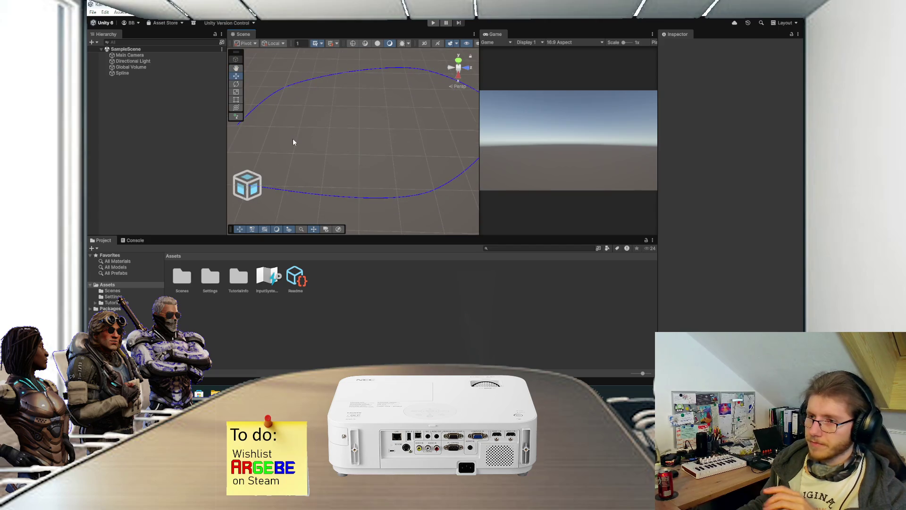
key("alt+Tab")
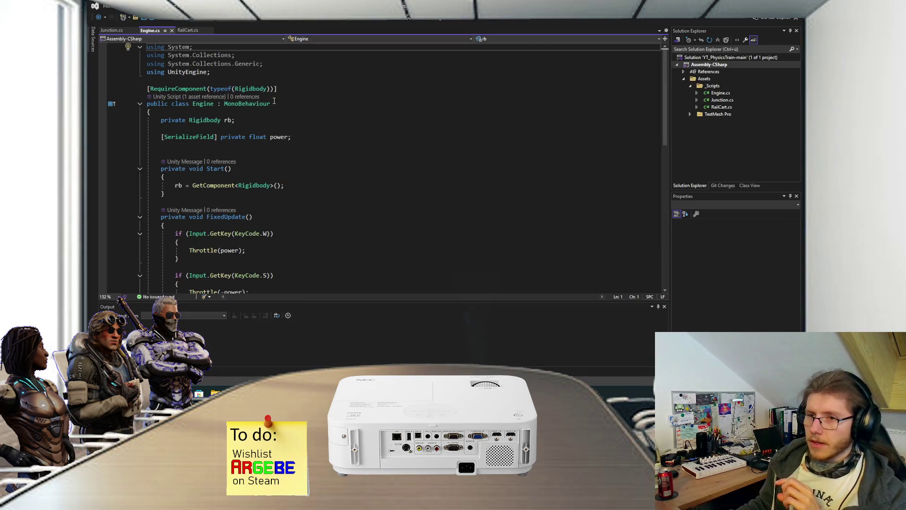
left_click(422, 356)
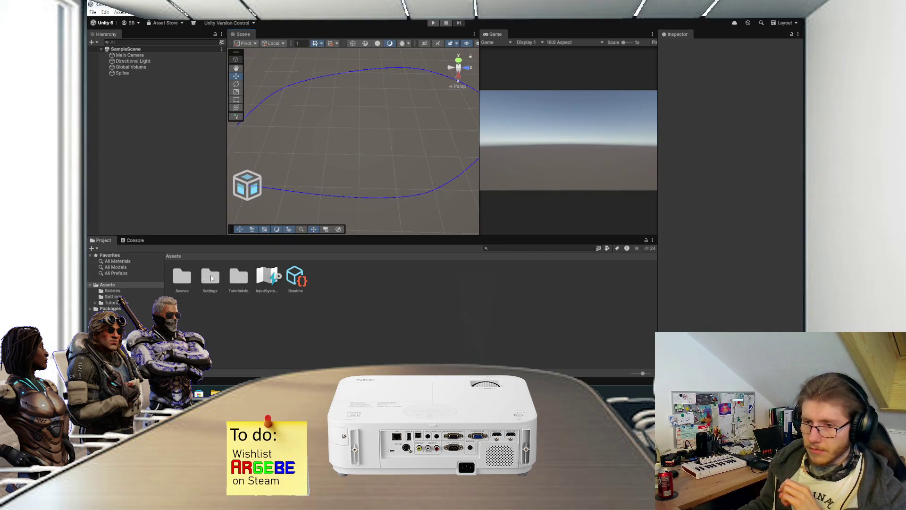
right_click(235, 322)
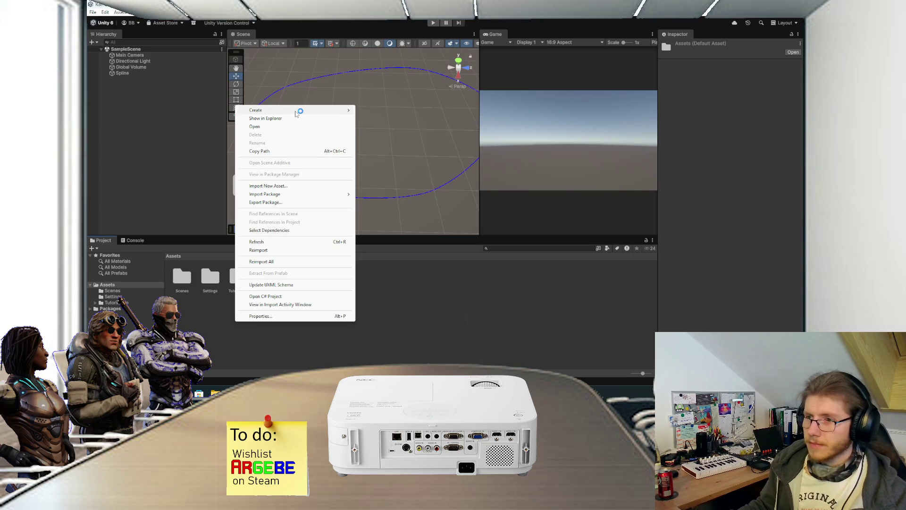
- Create a Scripts folder in Assets
mouse_move(296, 112)
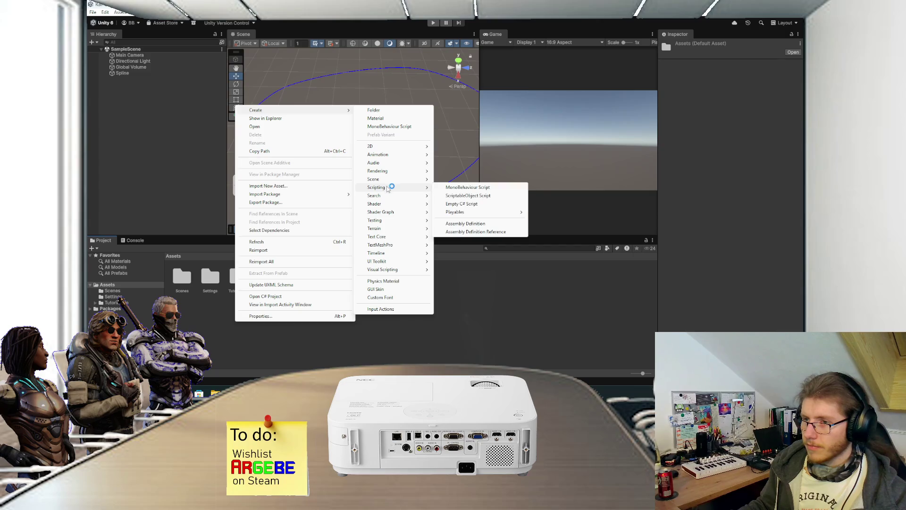
left_click(373, 110)
type("S")
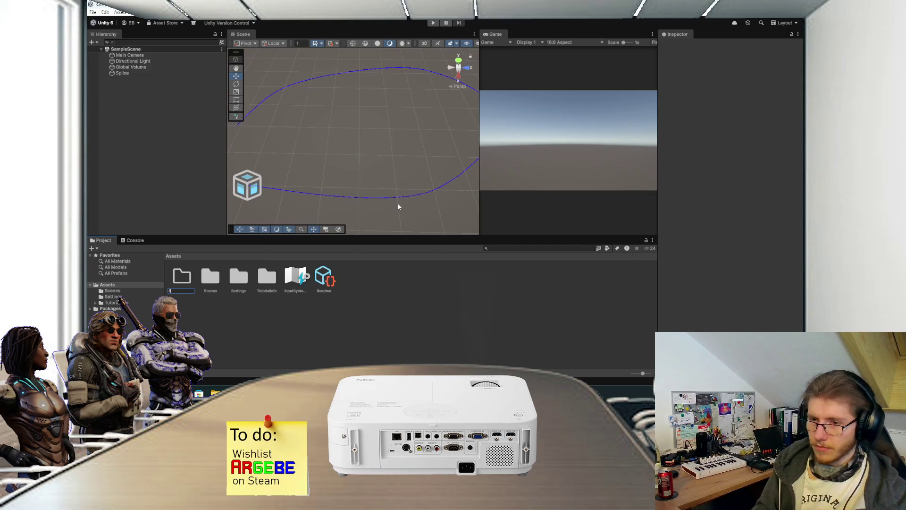
key("Return")
key("Return")
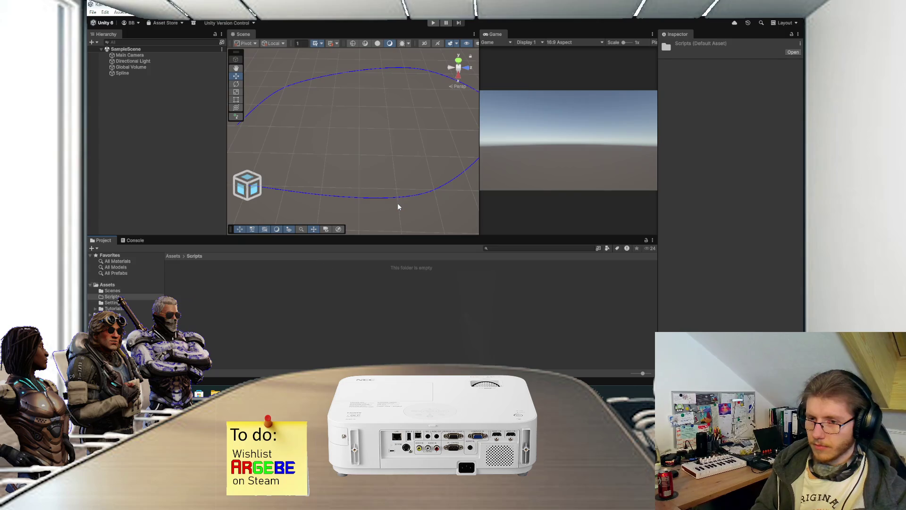
- Add a MonoBehaviour script named SplineTestBullshit to Scripts and open it in Visual Studio
right_click(227, 308)
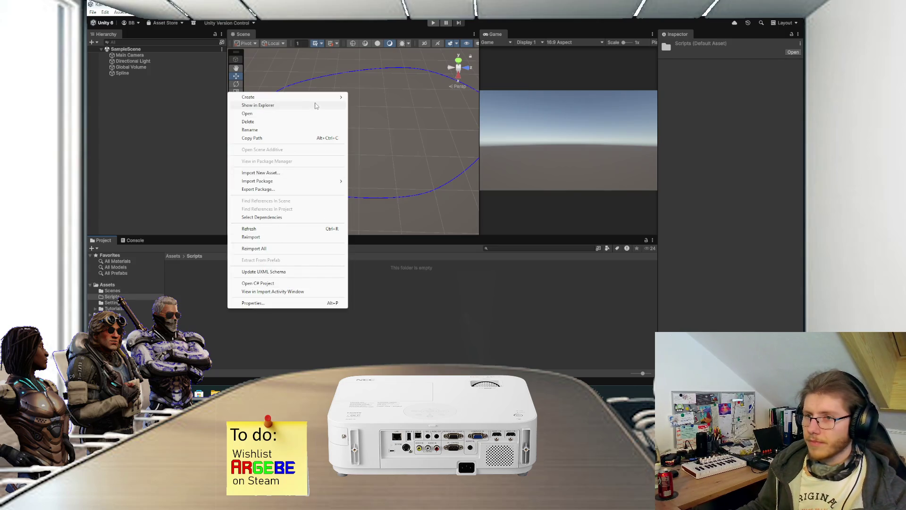
mouse_move(317, 101)
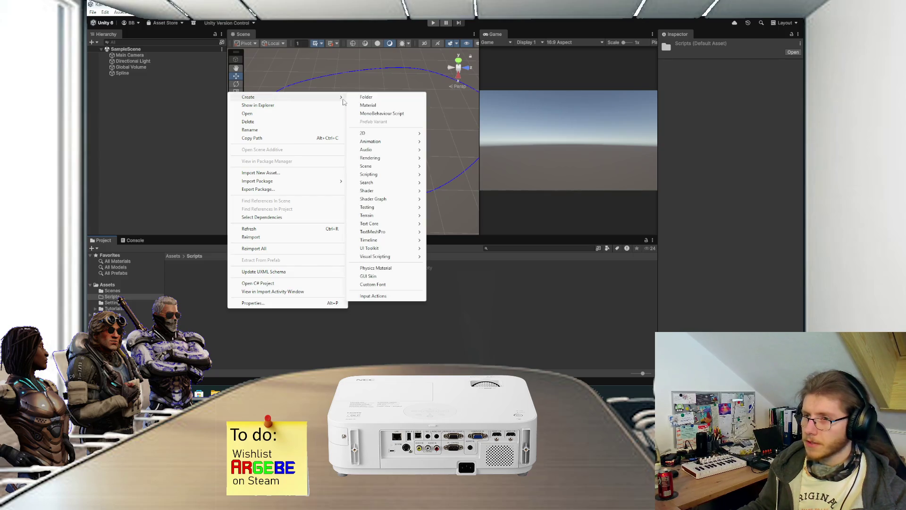
mouse_move(378, 176)
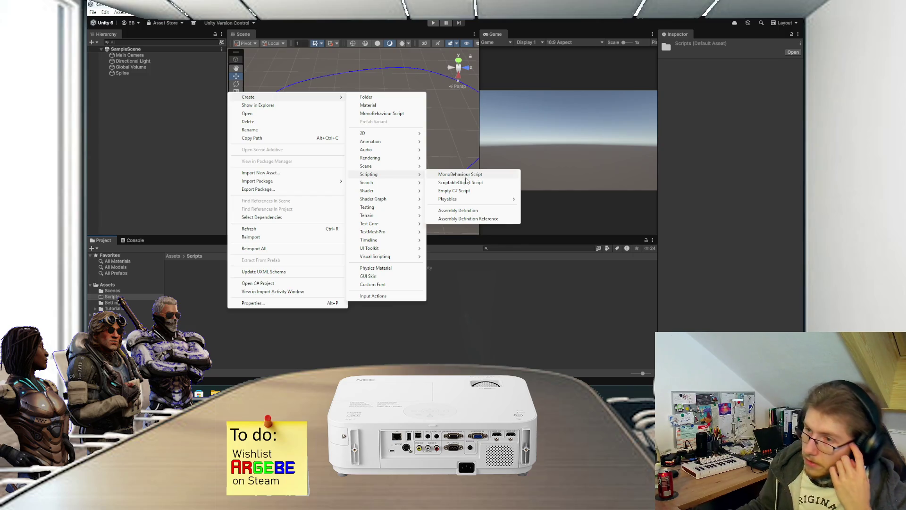
mouse_move(466, 200)
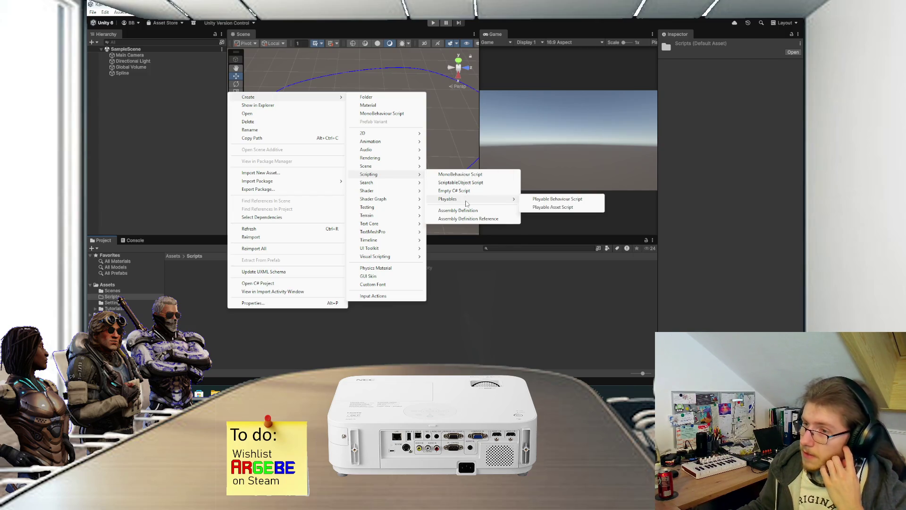
left_click(467, 176)
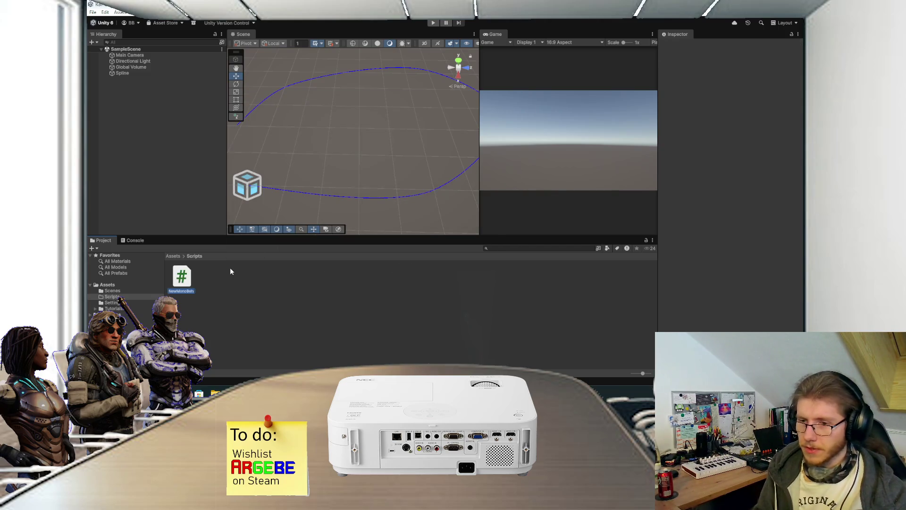
type("Spline")
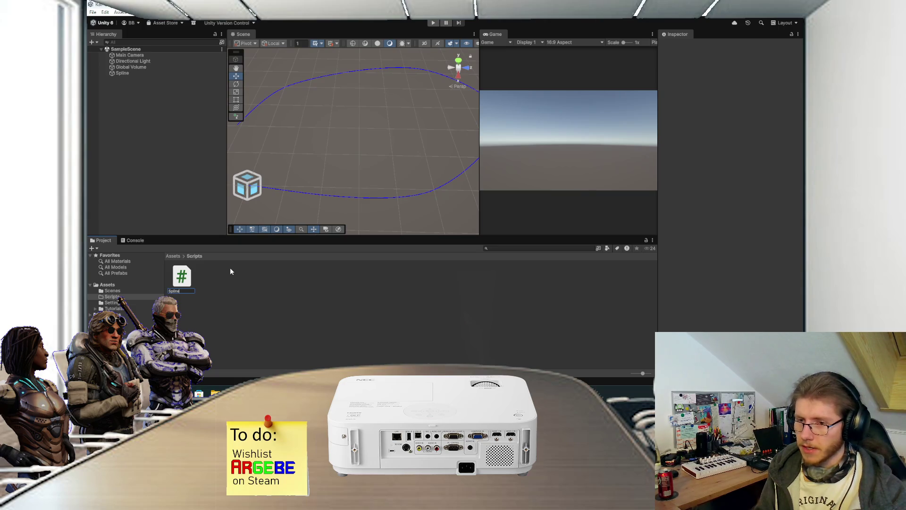
type("Manage")
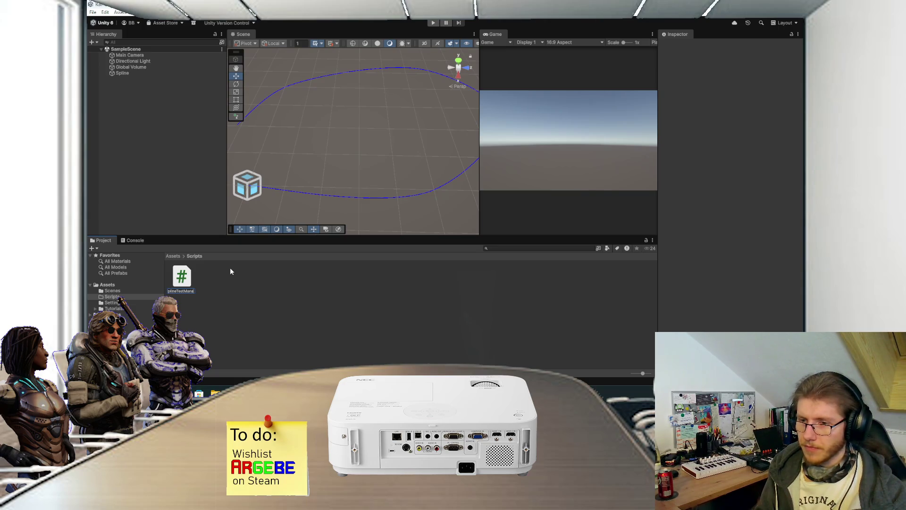
key("BackSpace")
key("BackSpace")
key("BackSpace")
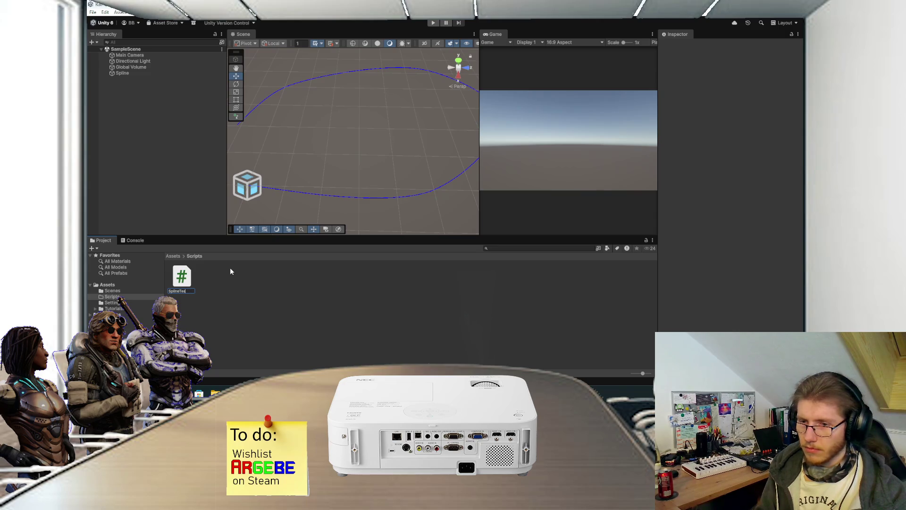
type("Bullshit")
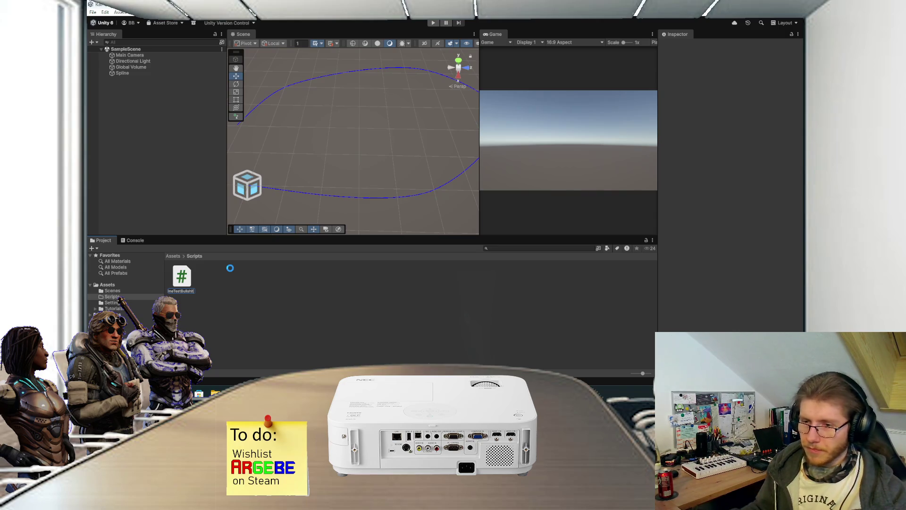
key("Return")
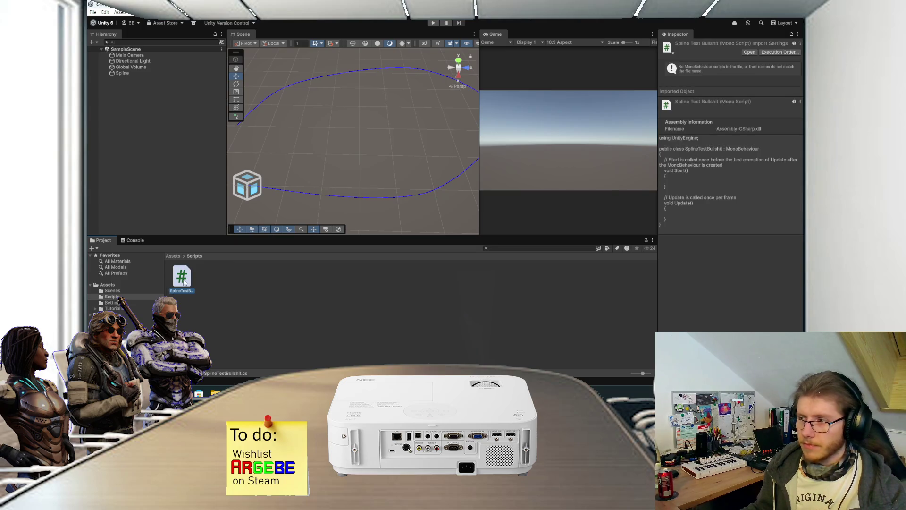
double_click(183, 280)
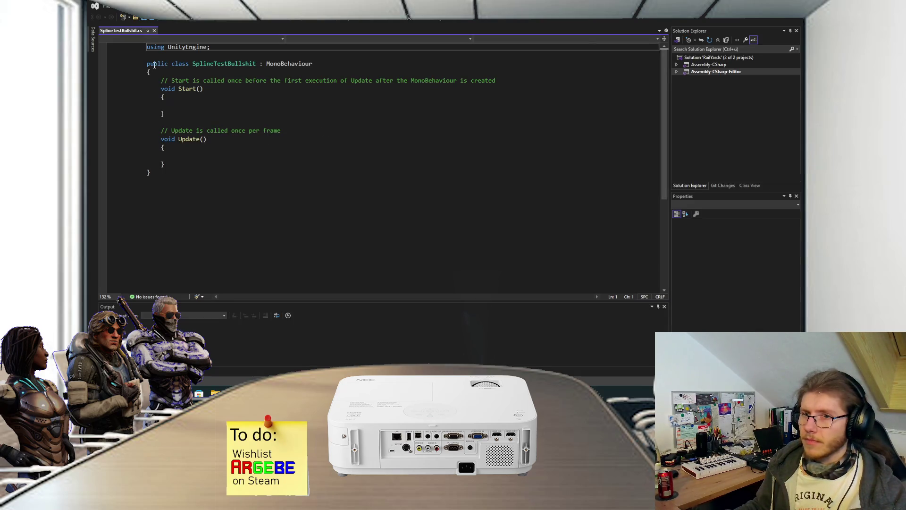
- Declare [SerializeField] private float _speed; at the top of the class and save
left_click(184, 118)
left_click(198, 183)
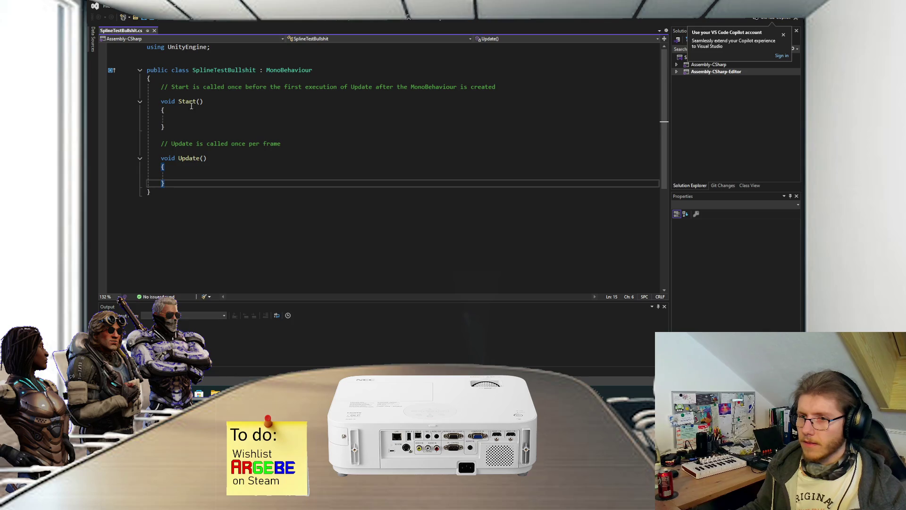
left_click(213, 78)
key("Return")
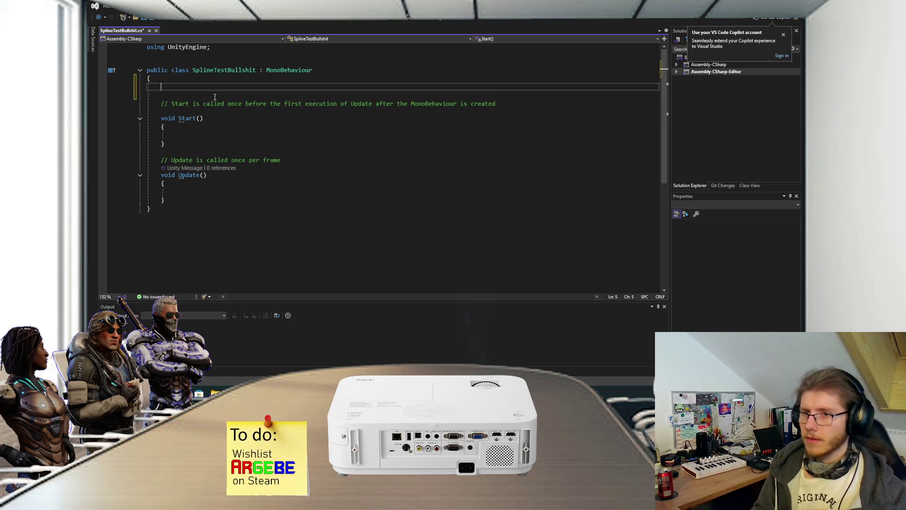
type("[Seria")
key("Tab")
type("] private float _speed;")
key("ctrl+s")
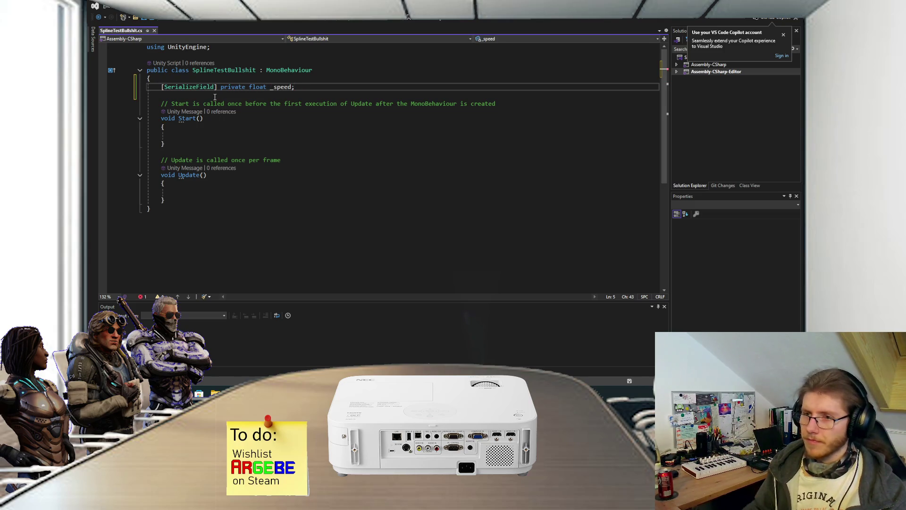
- Insert an OnDrawGizmos method below Update
left_click(180, 202)
key("Return")
key("Return")
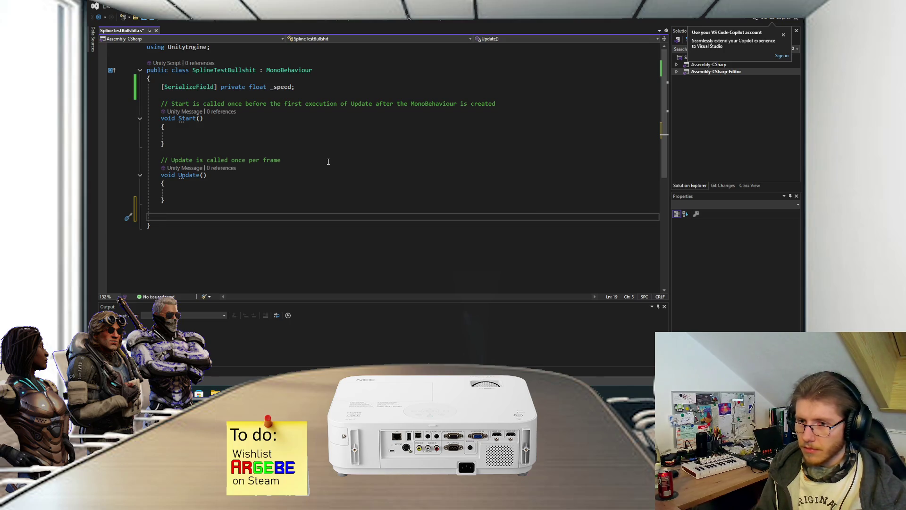
type("OnGi")
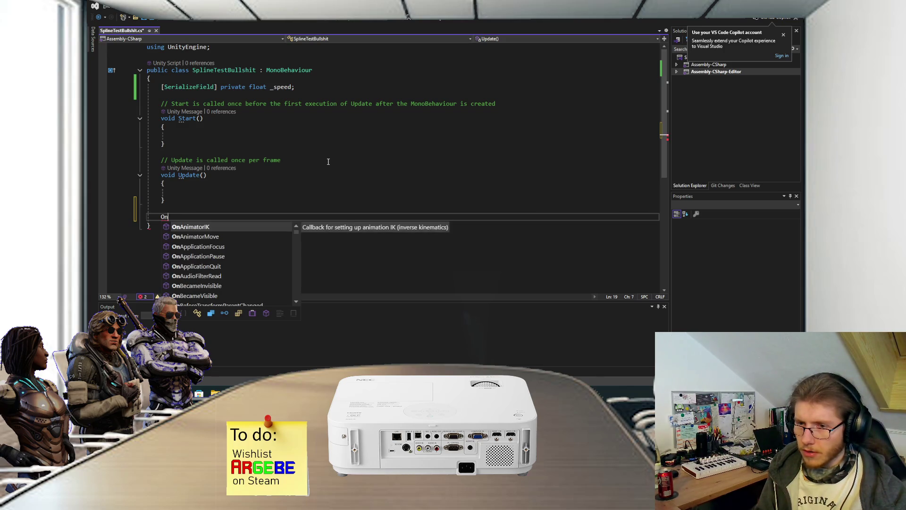
key("Tab")
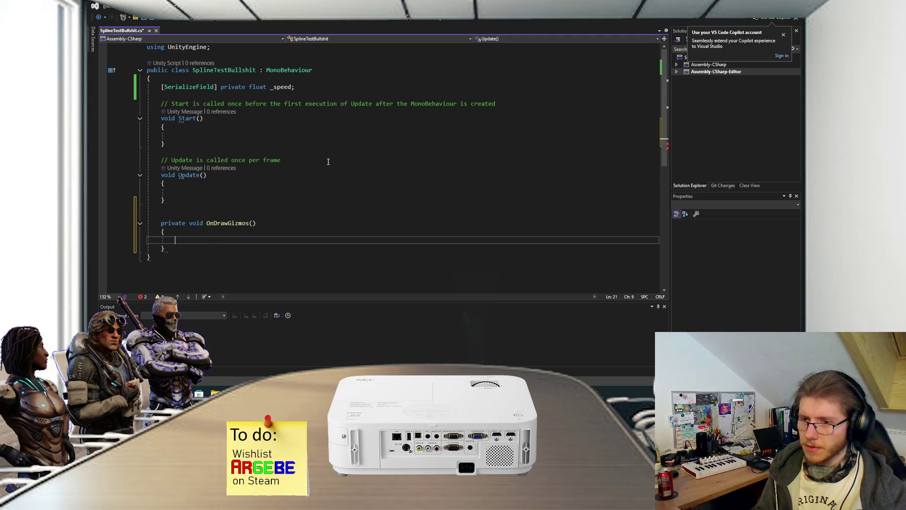
- Make OnDrawGizmos start with if (!Application.isPlaying) return;
type("if (Appli")
key("Tab")
type(".")
key("Tab")
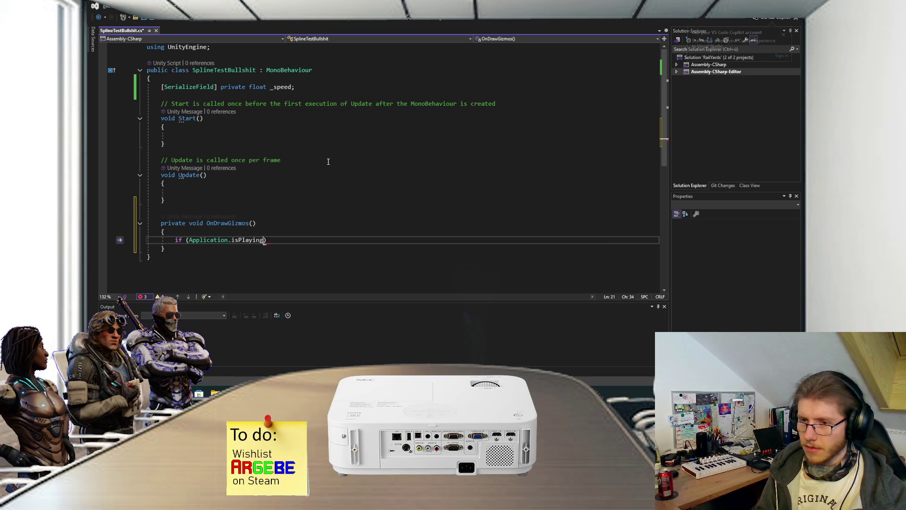
key("Return")
type("{")
key("Return")
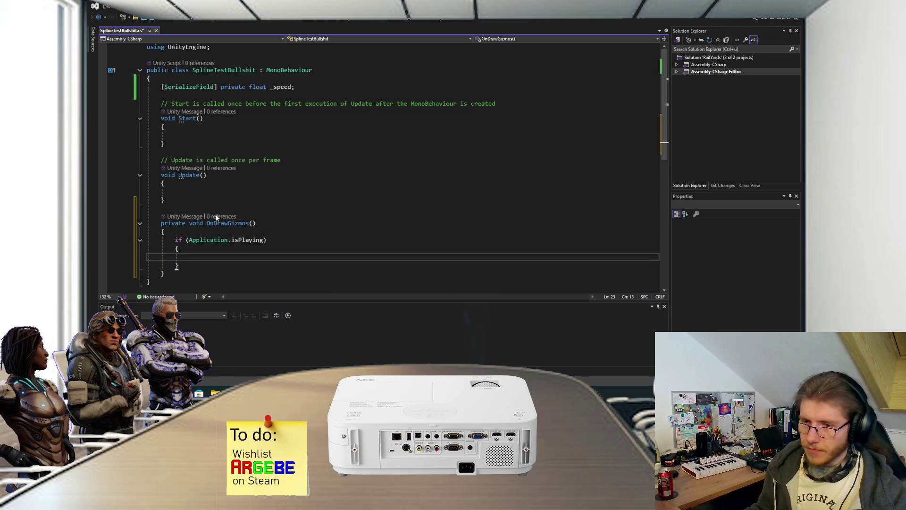
left_click(190, 241)
type("!")
key("Down")
key("Down")
type("ret")
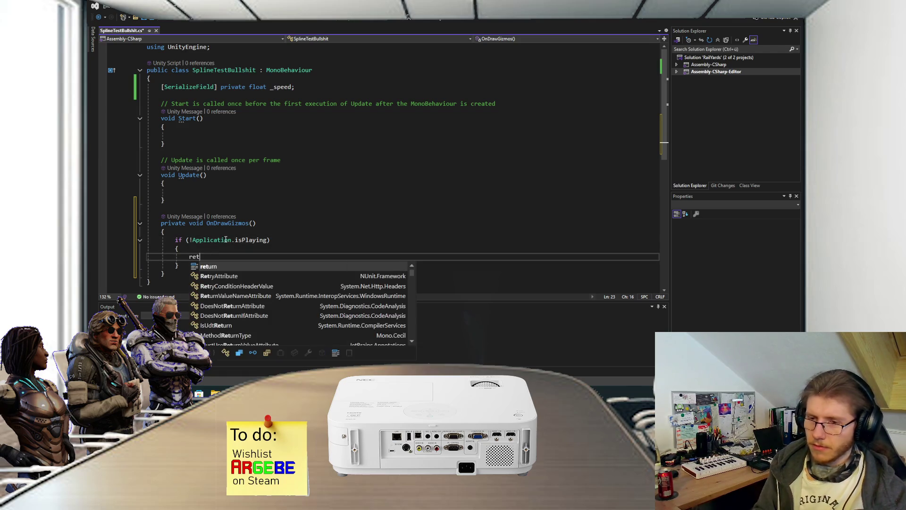
type("urn;")
key("Down")
key("Return")
key("Return")
scroll(302, 156, "down", 3)
scroll(283, 104, "up", 2)
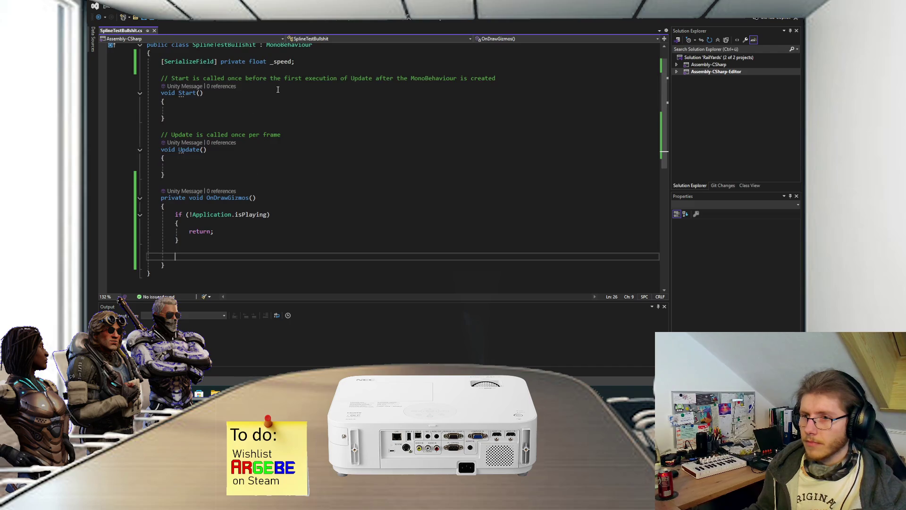
left_click(302, 64)
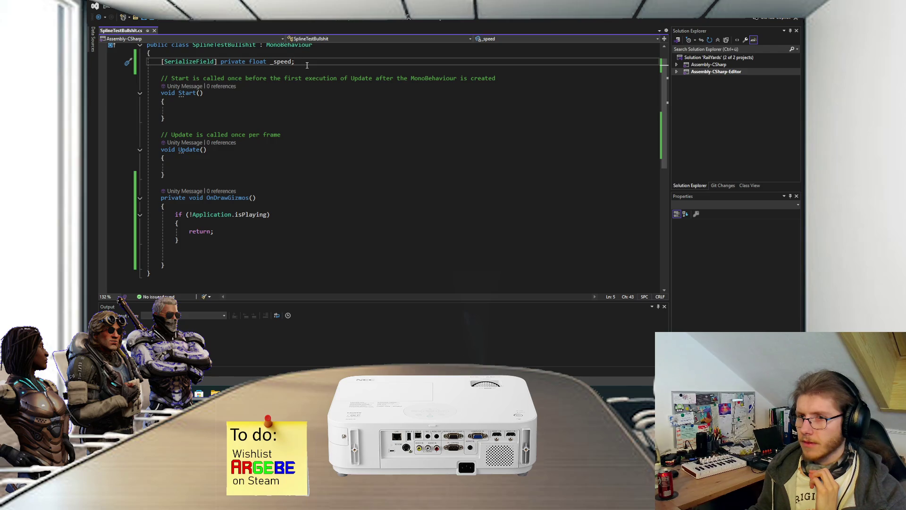
- Add a private float current-time field initialised to 0 below _speed and save
key("Return")
key("Return")
type("private float ")
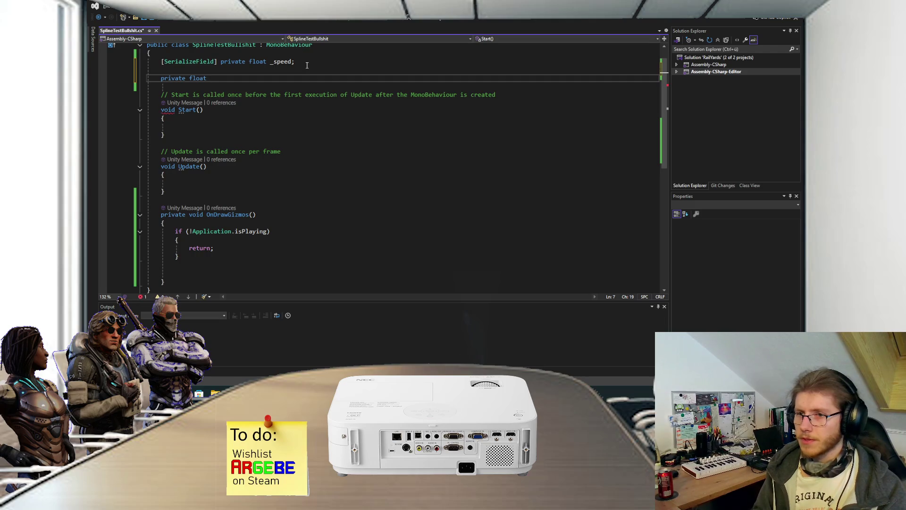
type("_curTime ")
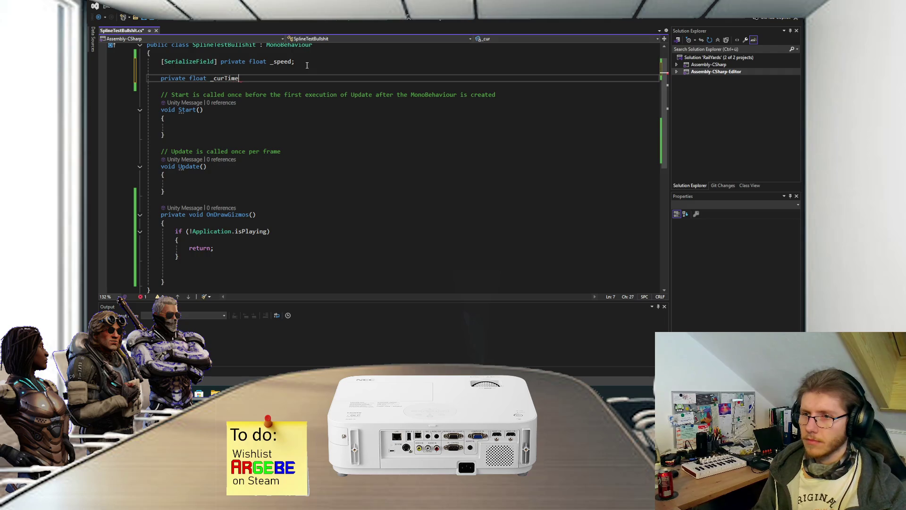
type("= 0;")
key("ctrl+s")
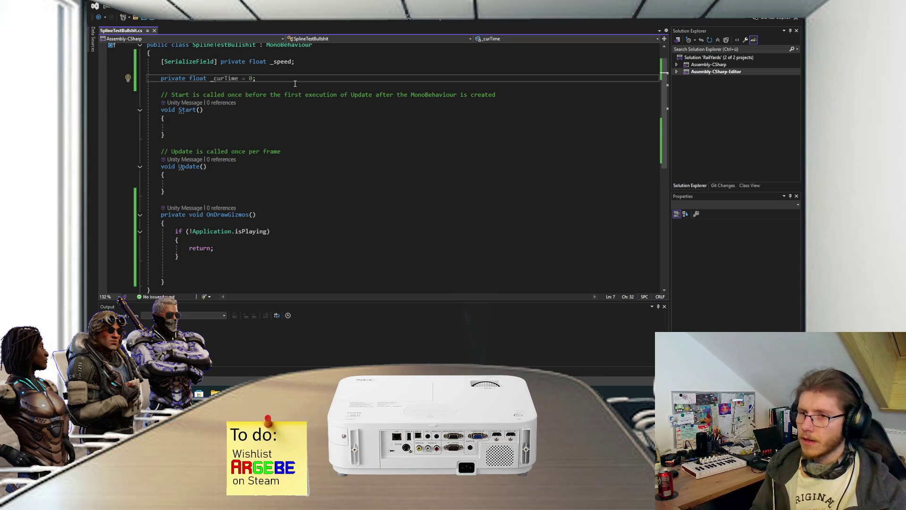
key("BackSpace")
key("BackSpace")
key("BackSpace")
type("T = 0;")
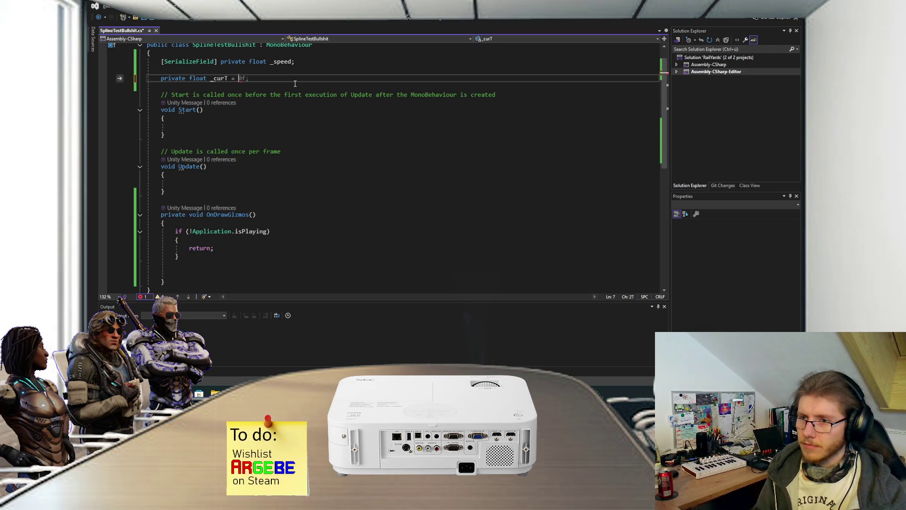
key("ctrl+s")
- Rename _speed to _traveseTime and _curT to _curTime with Ctrl+R,R, then save
left_click(223, 184)
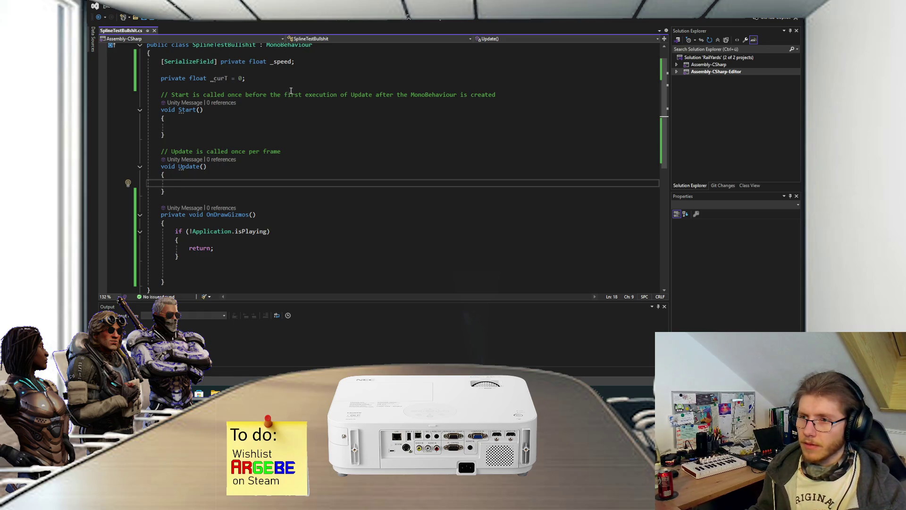
left_click(273, 62)
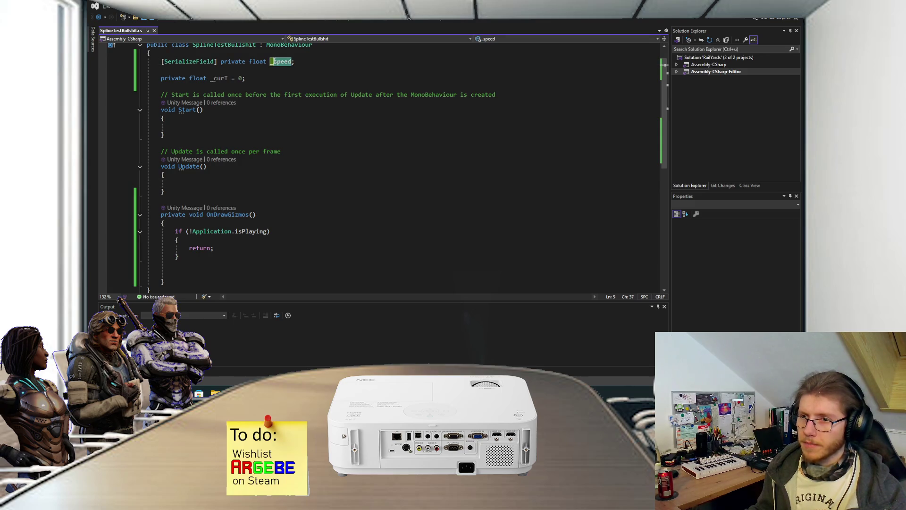
key("ctrl+r")
key("ctrl+r")
type("_traveseTime")
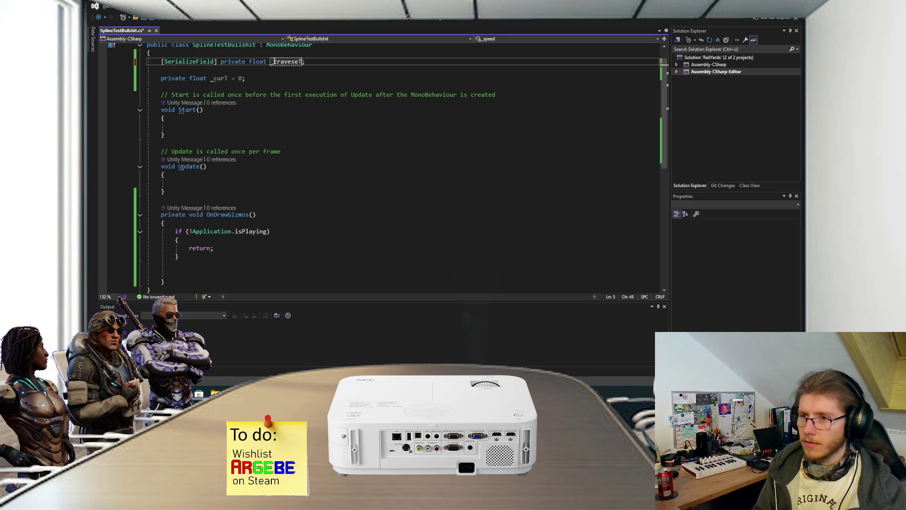
key("Return")
left_click(229, 79)
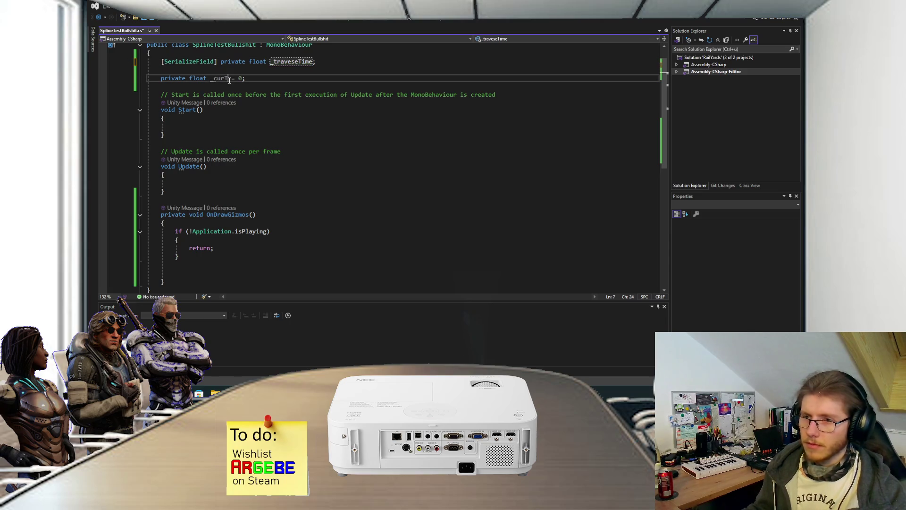
key("ctrl+r")
key("ctrl+r")
type("ime")
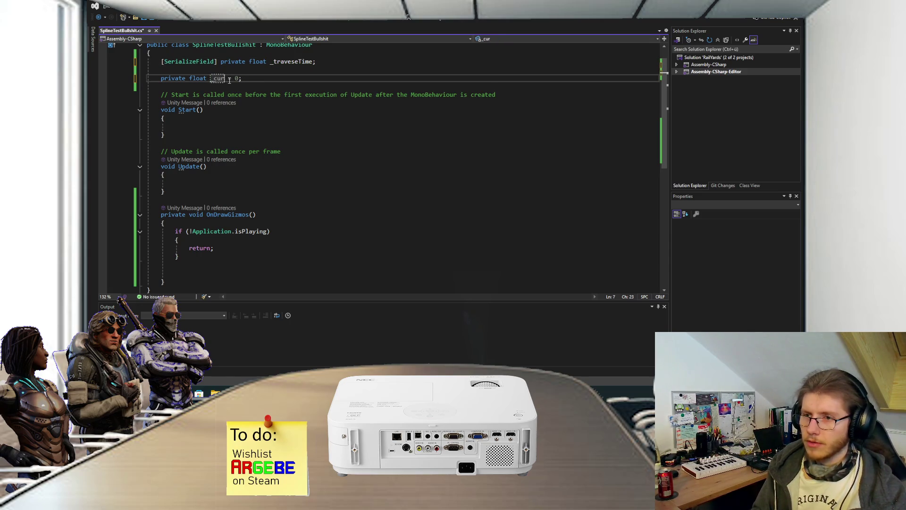
key("Return")
key("ctrl+s")
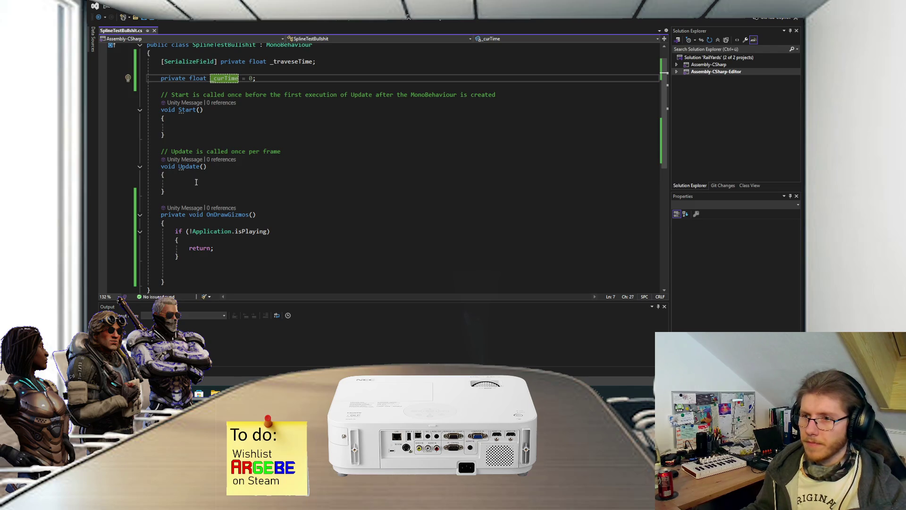
- Give _traveseTime a default value of 5 and save
left_click(204, 182)
left_click(314, 62)
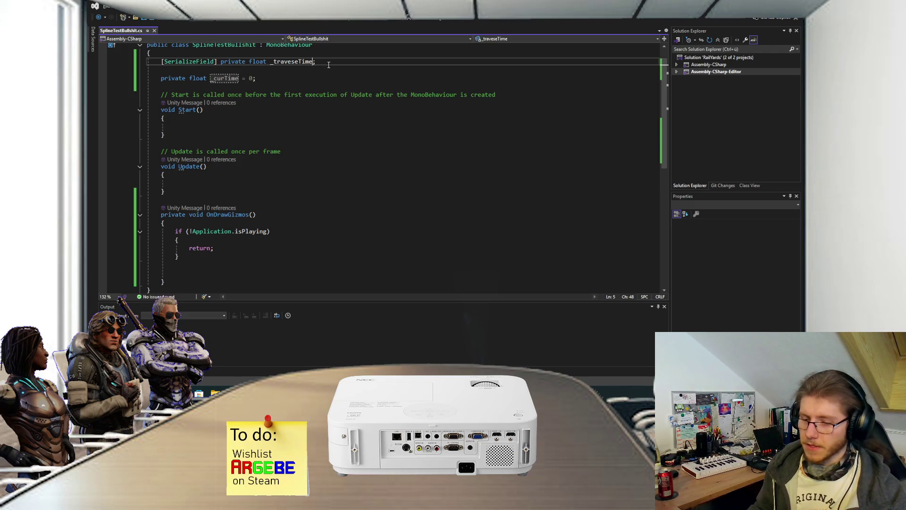
type("= 4")
key("BackSpace")
type("5")
key("ctrl+s")
left_click(285, 185)
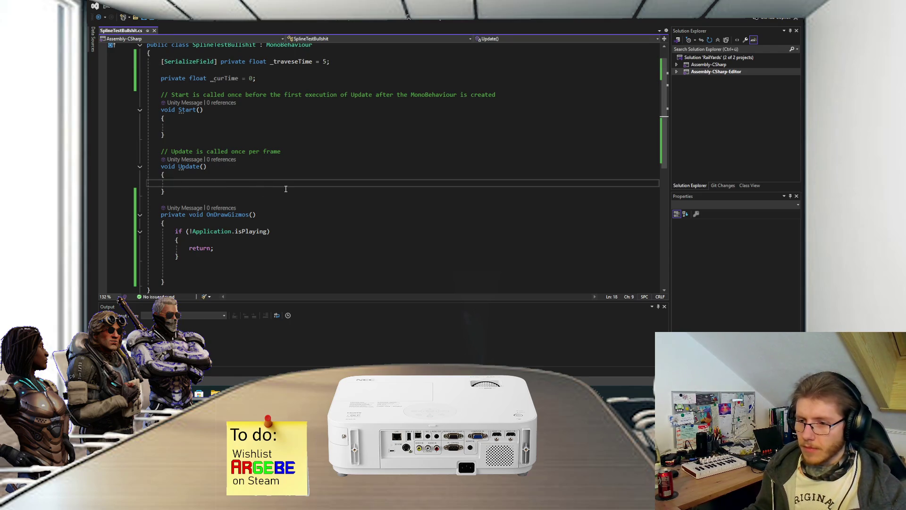
- Write _curTime = (_curTime + Time.deltaTime) % _traveseTime; in Update
type("_curTime +=")
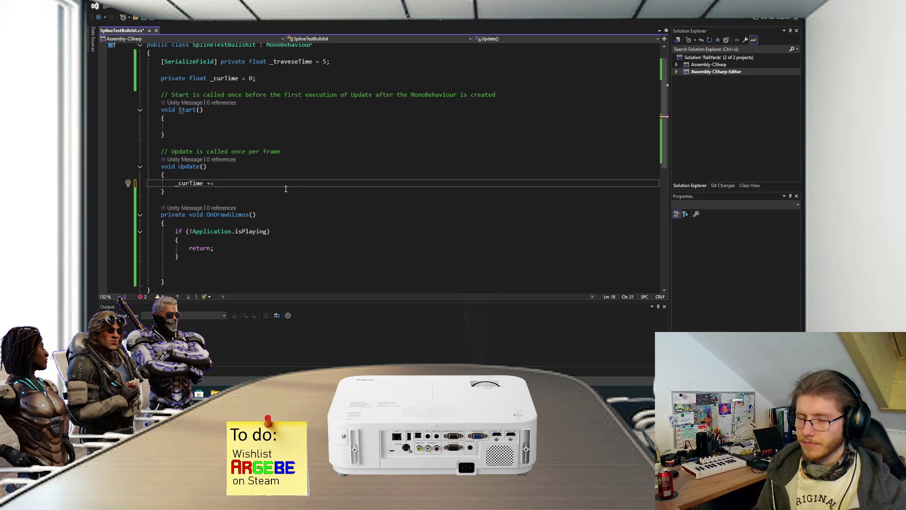
type("Time.deltaTime")
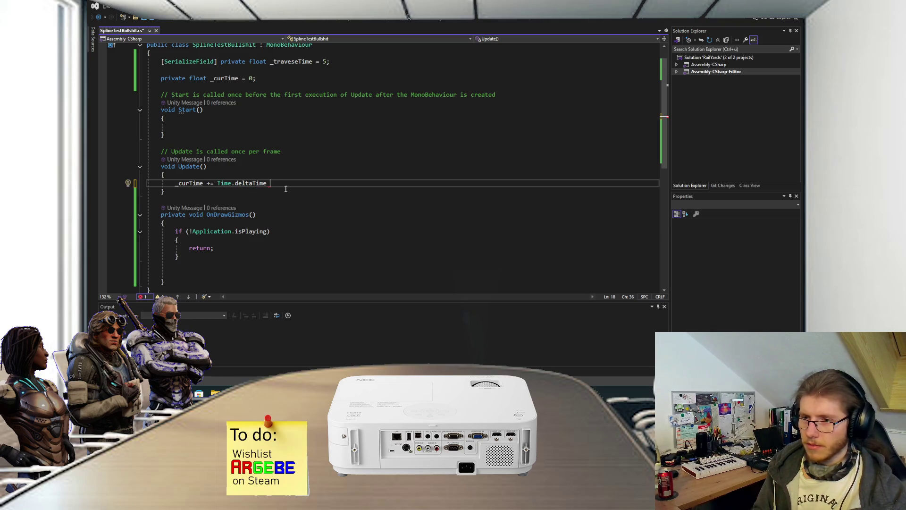
key("BackSpace")
key("BackSpace")
key("BackSpace")
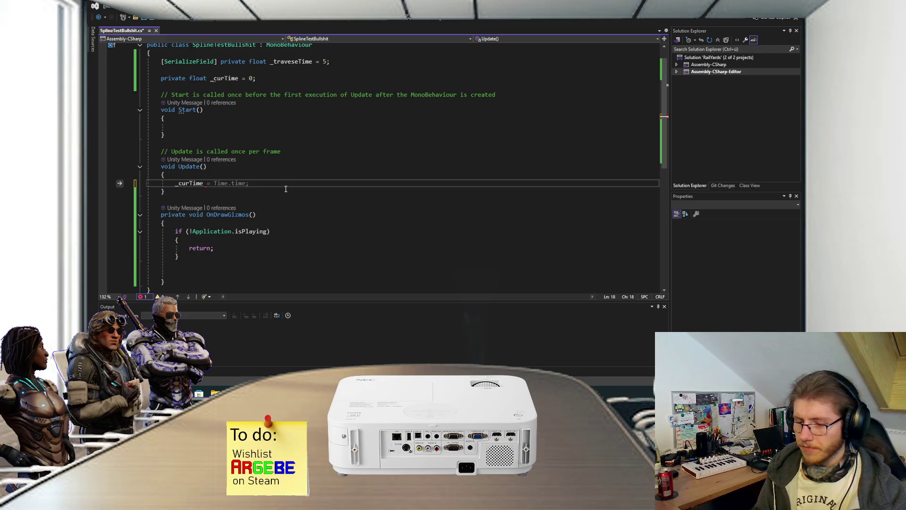
type(" = _curTime + ")
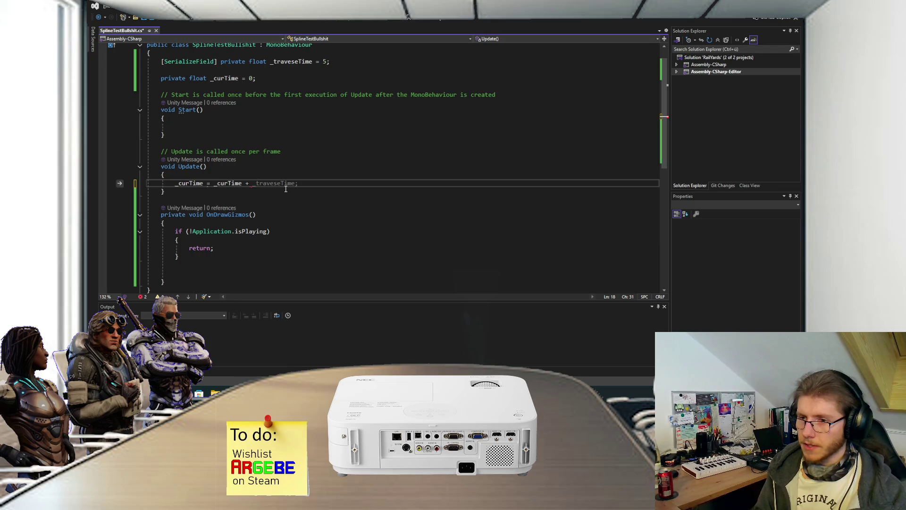
type("Time.deltaTime")
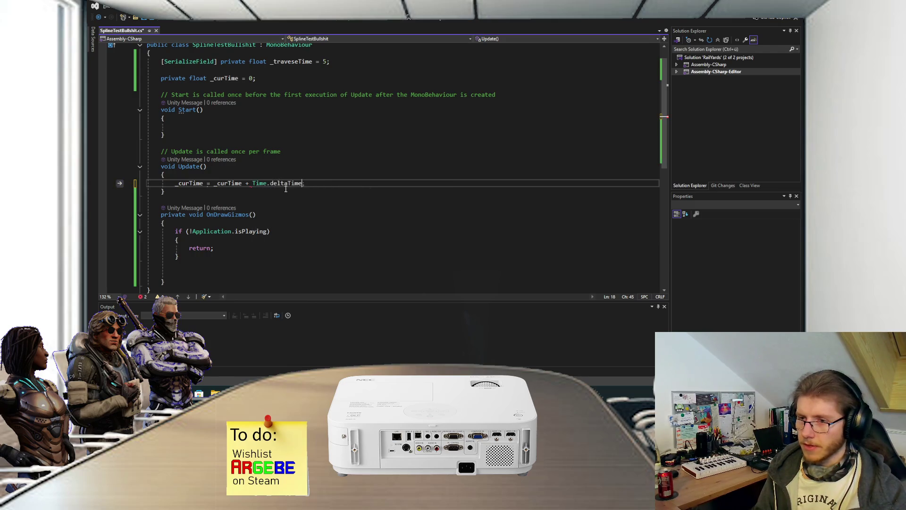
type(";")
left_click(215, 184)
type("(")
left_click(316, 184)
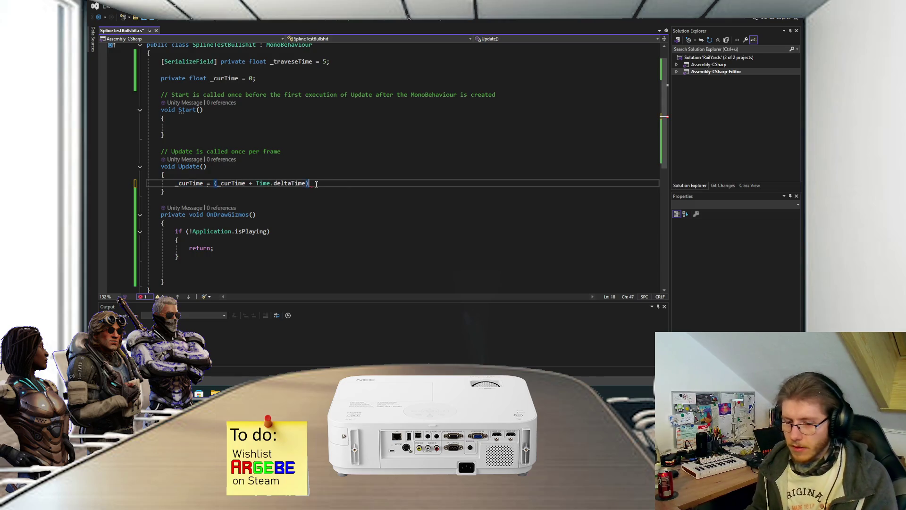
type("% _tr")
key("Tab")
type(";")
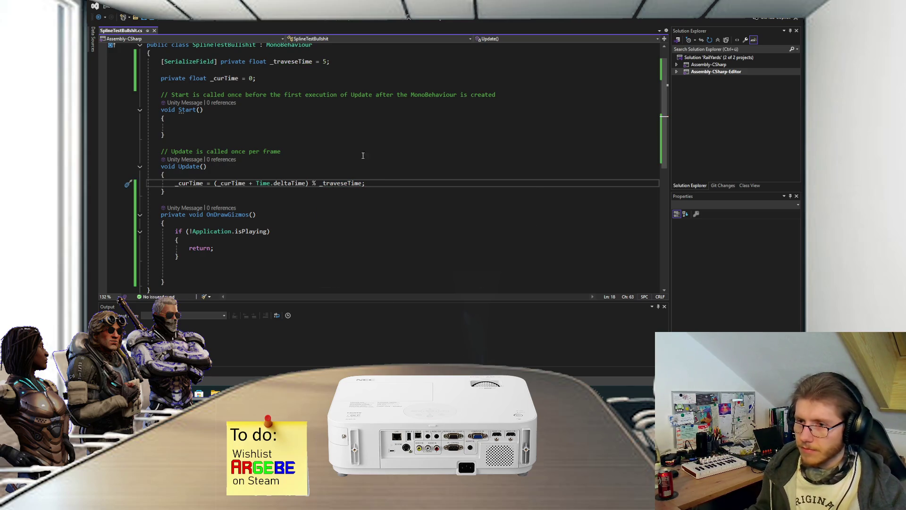
- Add a blank line after it, save, and switch to the RailYards Unity editor to recompile
scroll(366, 153, "down", 1)
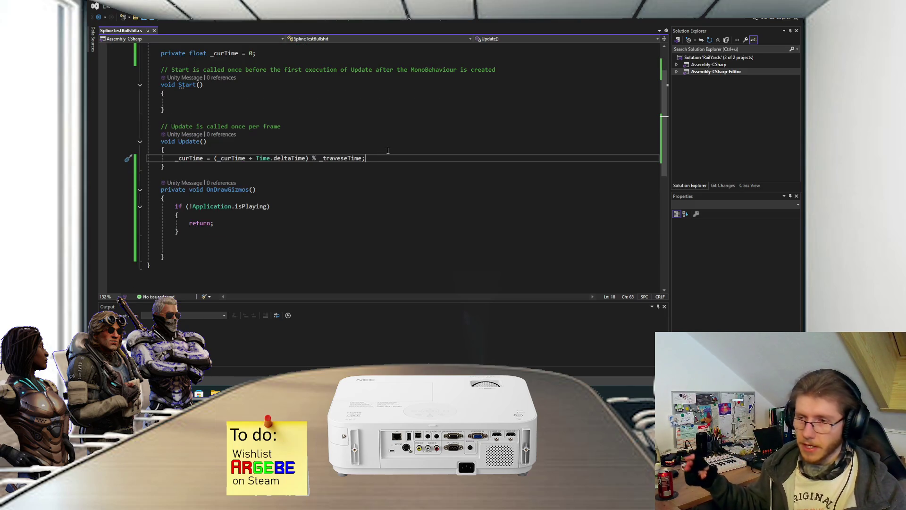
left_click_drag(320, 158, 350, 158)
key("End")
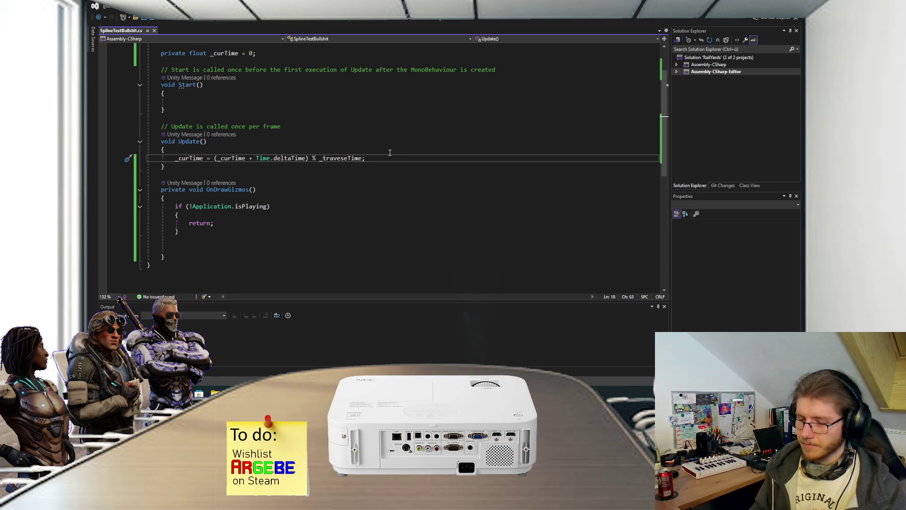
key("Return")
key("ctrl+s")
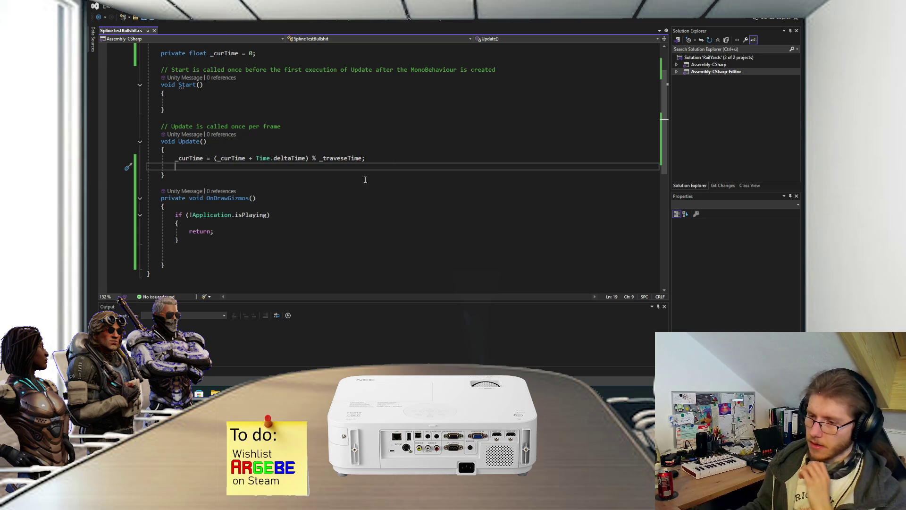
mouse_move(396, 393)
left_click(417, 356)
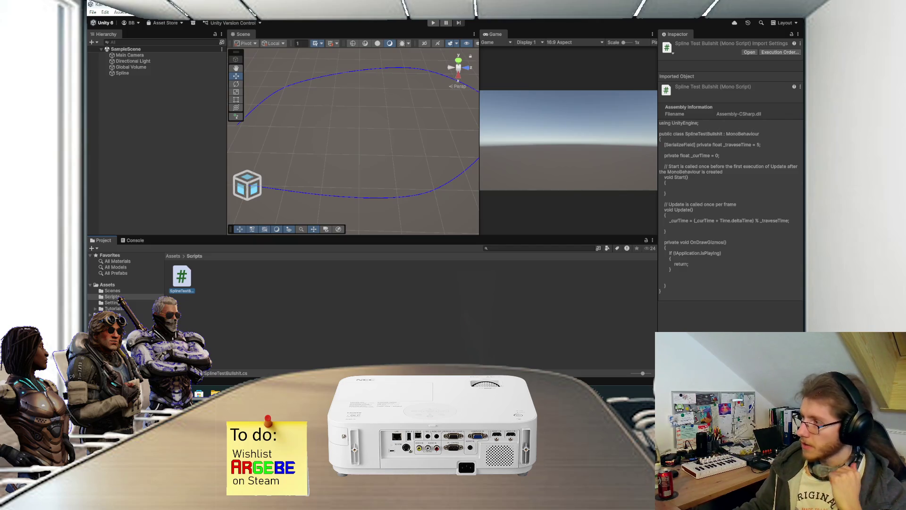
key("alt+Tab")
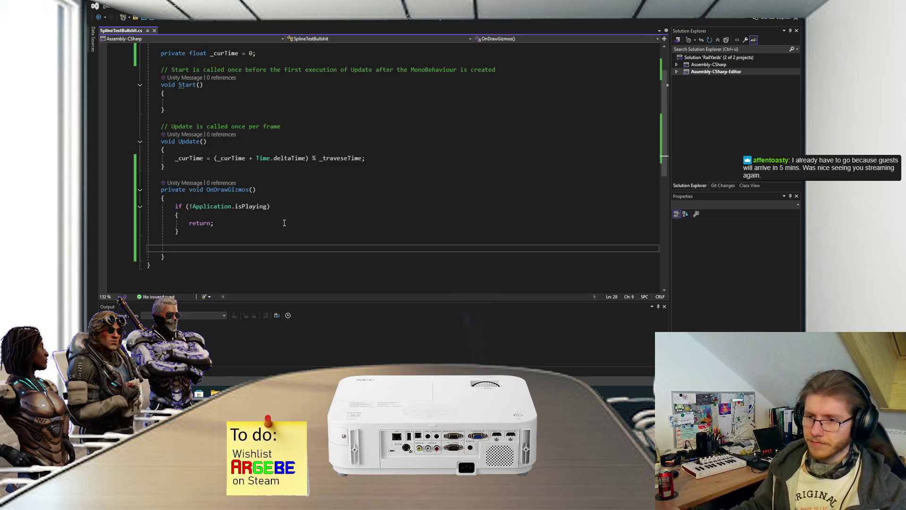
scroll(284, 223, "down", 1)
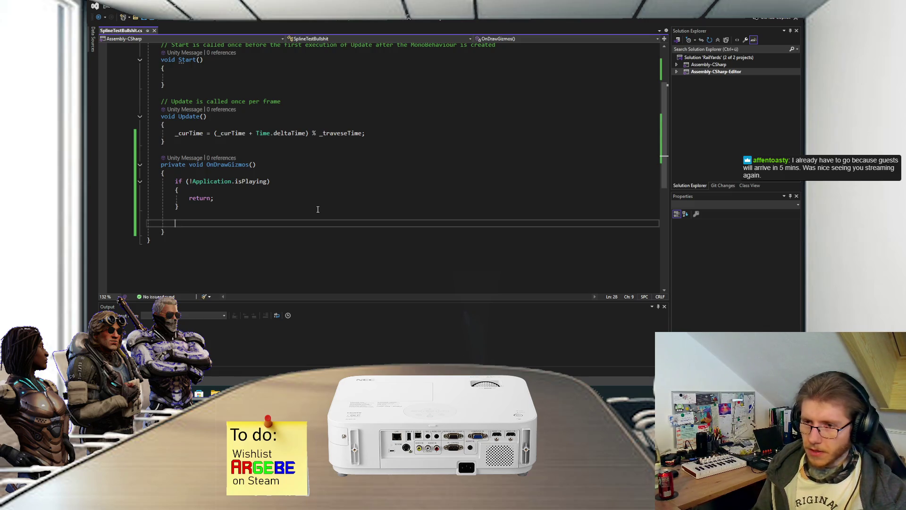
- Begin a Gizmos.DrawSphere( call at the end of OnDrawGizmos
type("Draw")
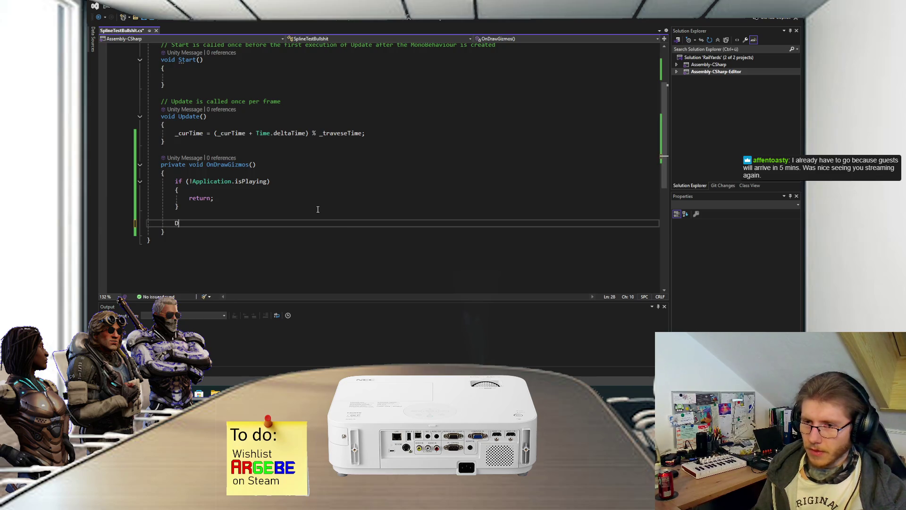
key("BackSpace")
key("BackSpace")
key("BackSpace")
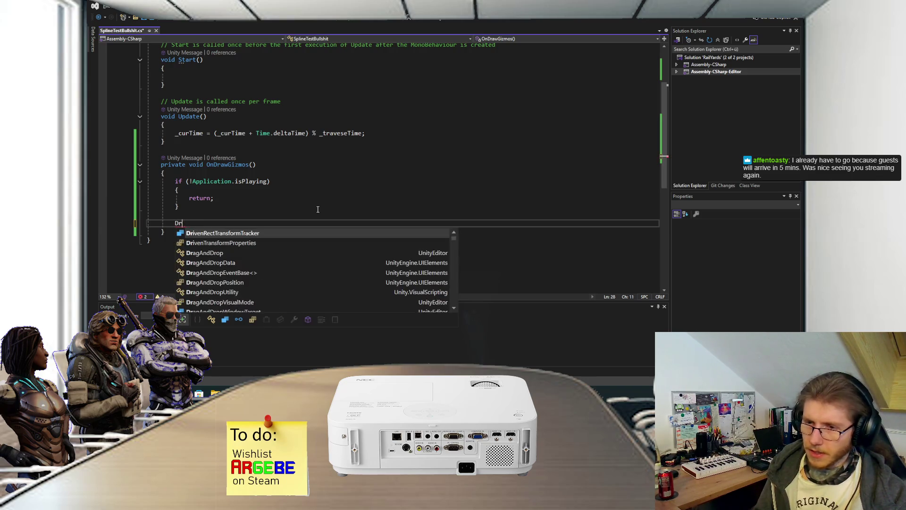
type("Gizmos.d")
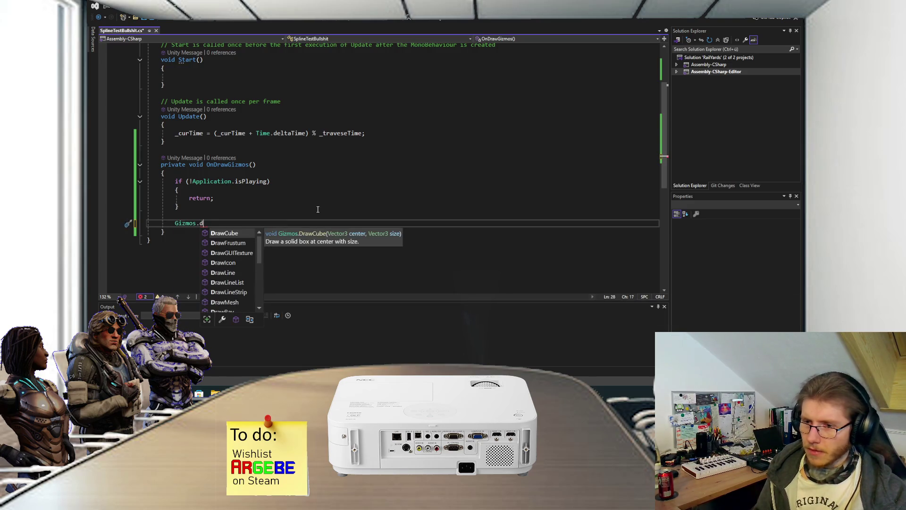
type("raw")
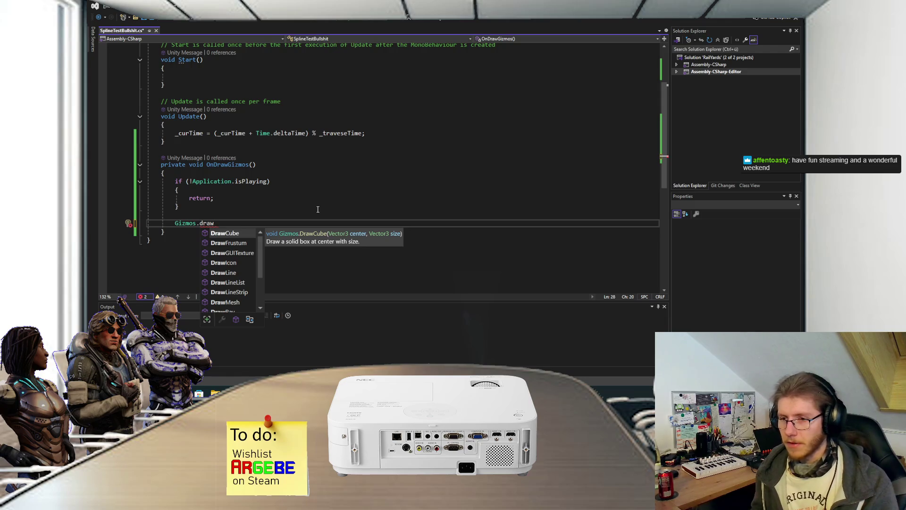
scroll(228, 244, "down", 2)
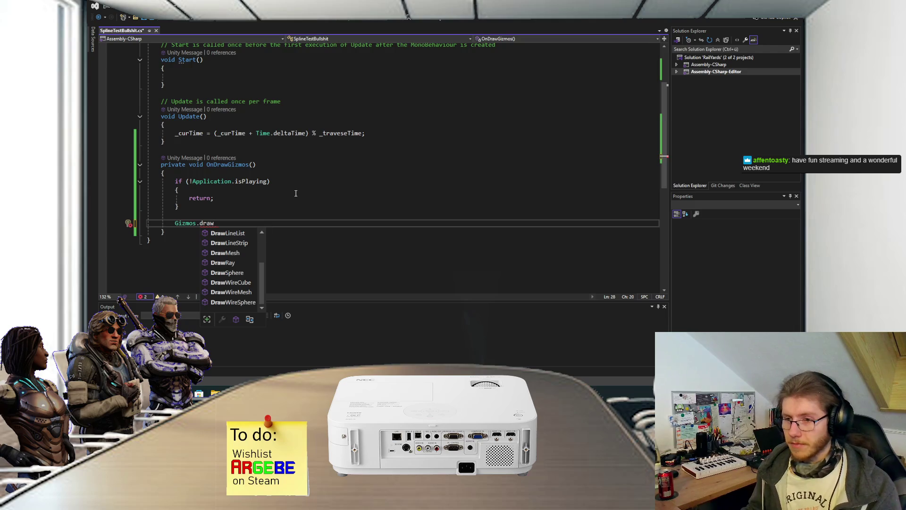
type("sp")
key("Tab")
type("(")
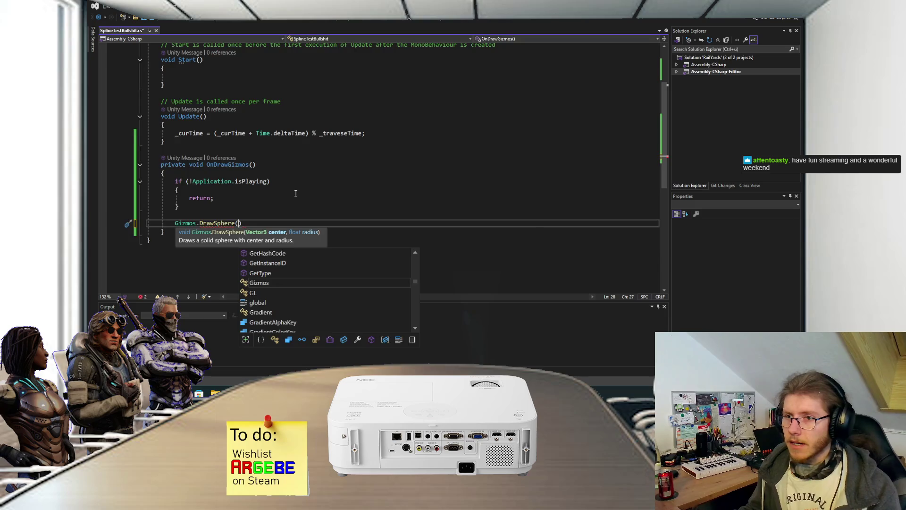
scroll(296, 193, "up", 3)
- Start a [SerializeField] private SplineContainer field on a new line above _traveseTime
left_click(346, 89)
key("Up")
key("Return")
type("[Seri")
key("Tab")
type("] private SPlineCon")
- Declare the serialized SplineContainer _splineContainer field, importing UnityEngine.Splines
key("Tab")
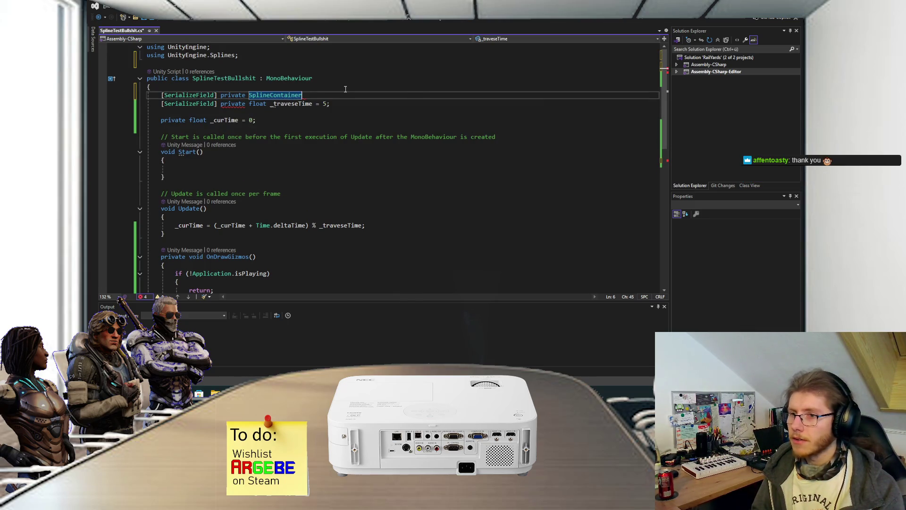
type(" _splineContain")
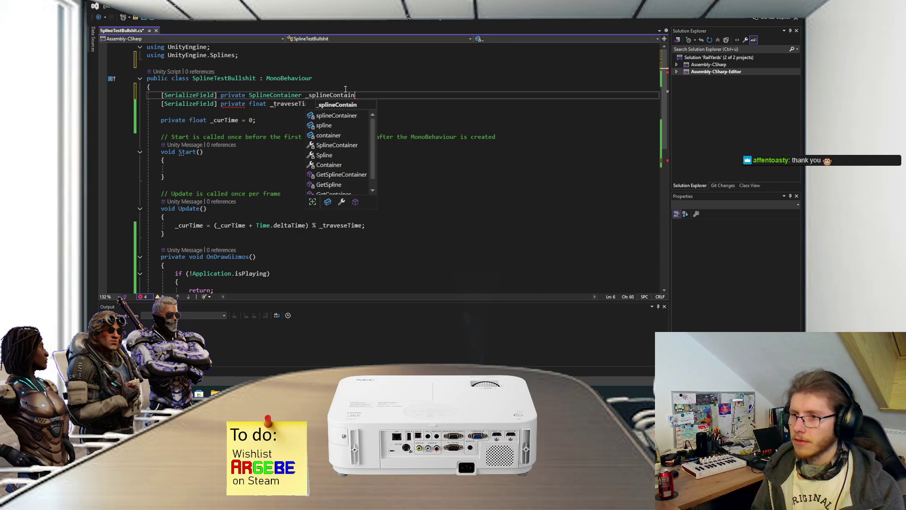
type("er;")
scroll(318, 158, "down", 4)
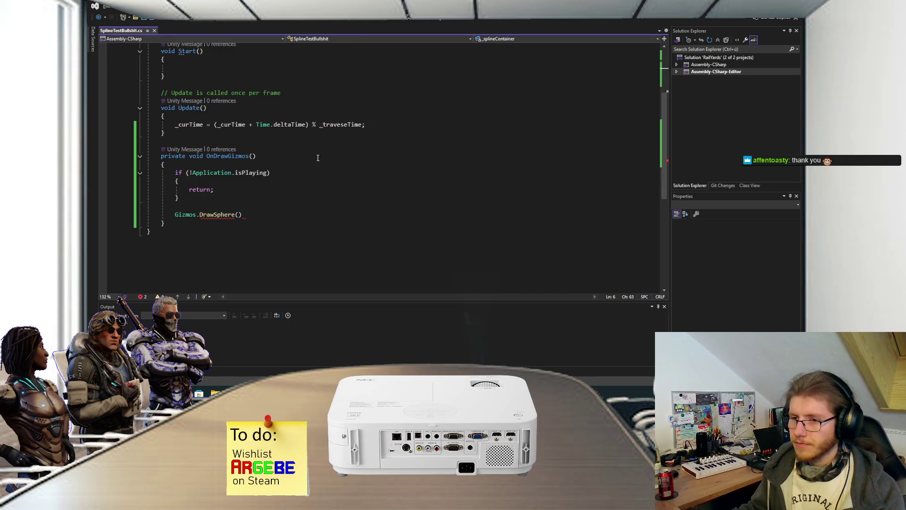
- Try a _splineContainer.Splines[0] argument in DrawSphere, inspect its Evaluate members, then delete it
left_click(239, 214)
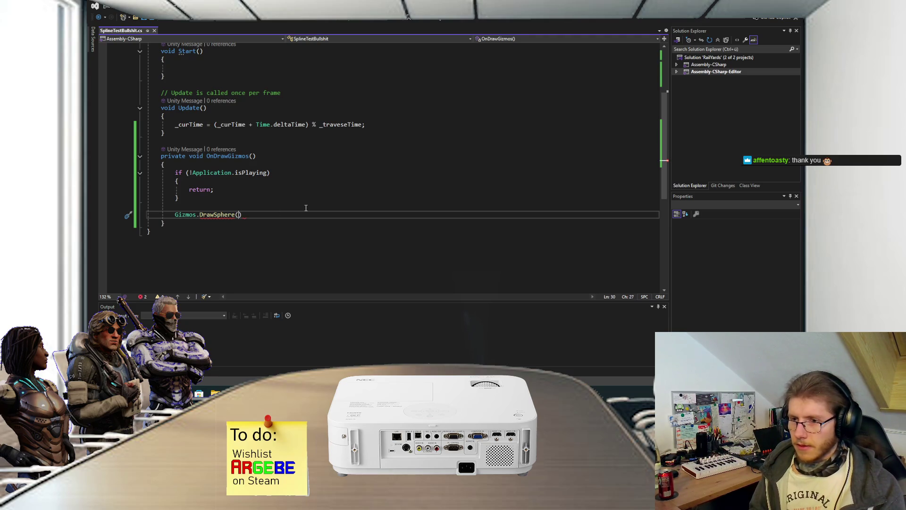
type("_splineContainer.")
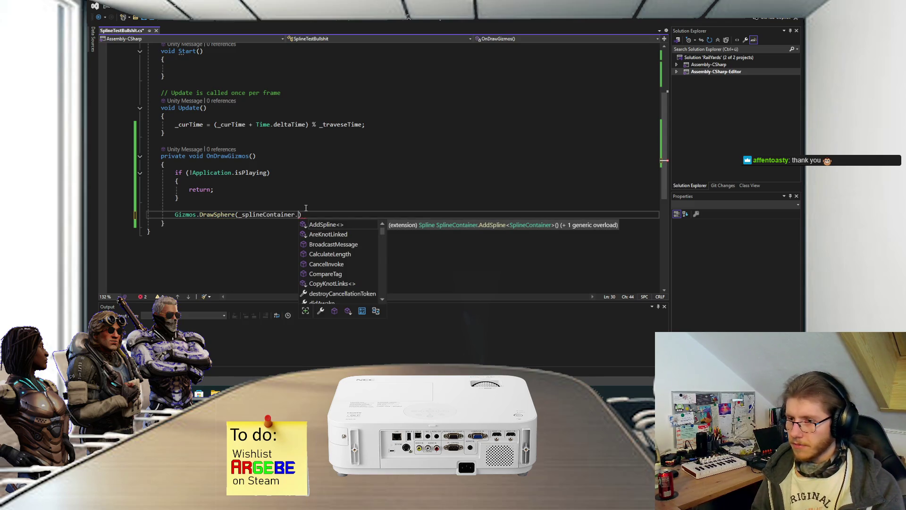
type("Sp")
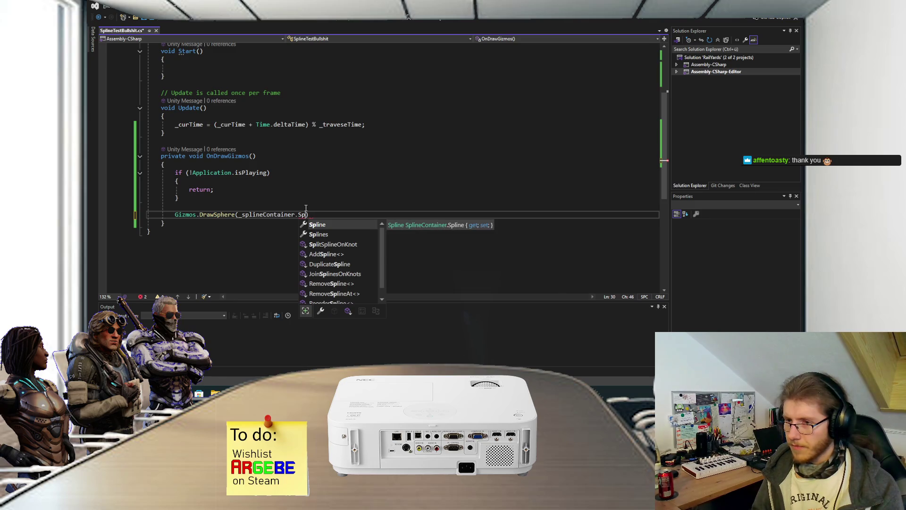
type("lines[0")
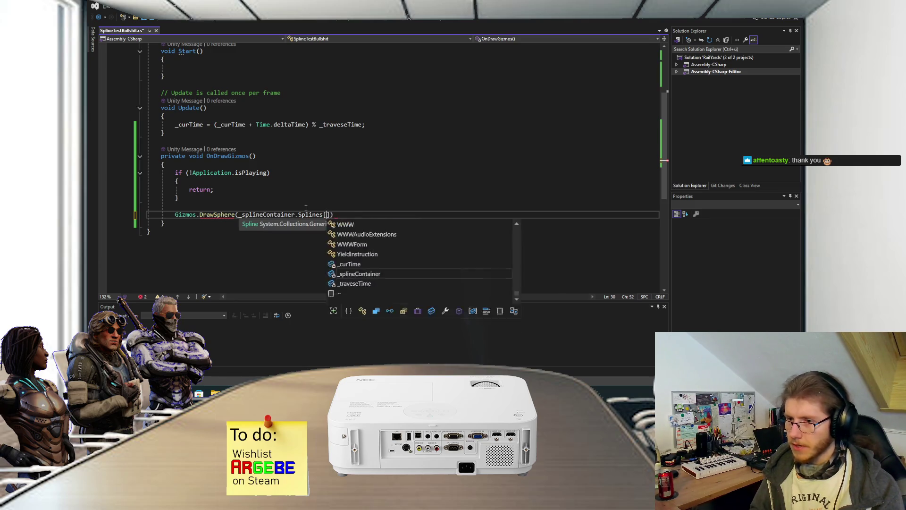
type("].")
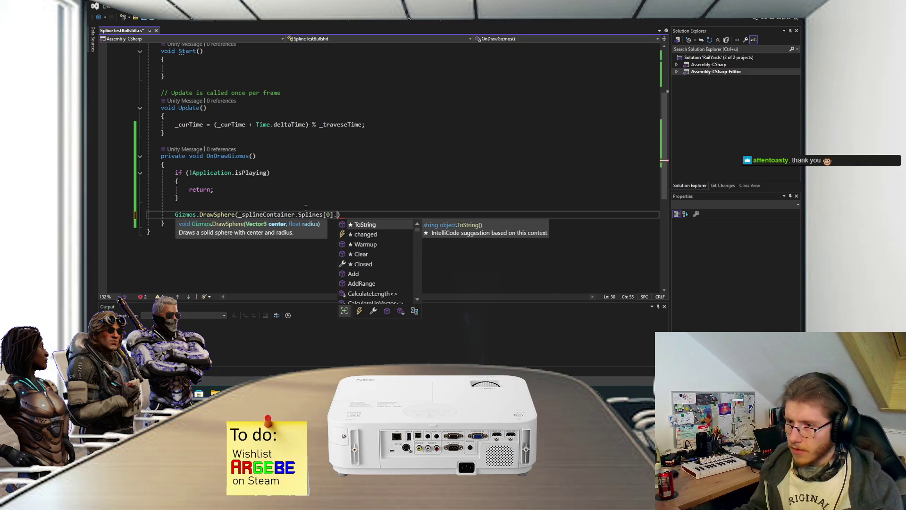
scroll(378, 256, "down", 3)
scroll(378, 256, "down", 5)
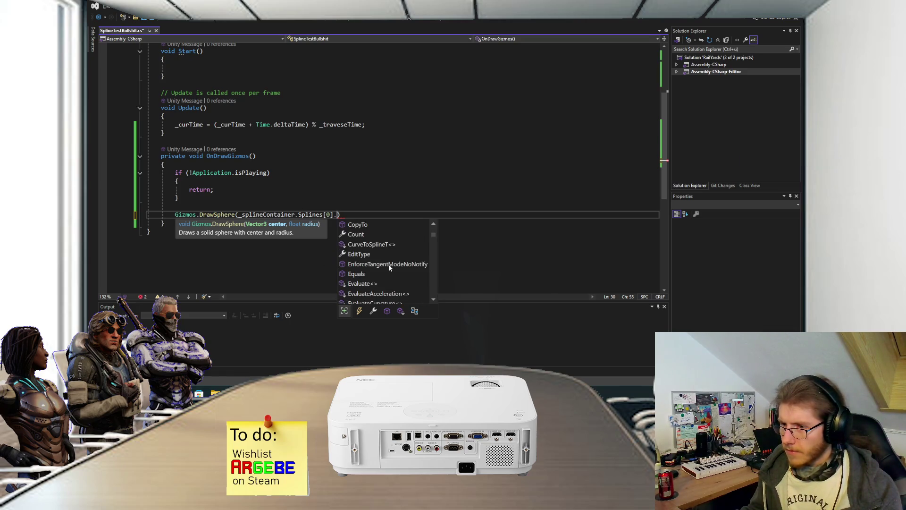
scroll(389, 272, "up", 2)
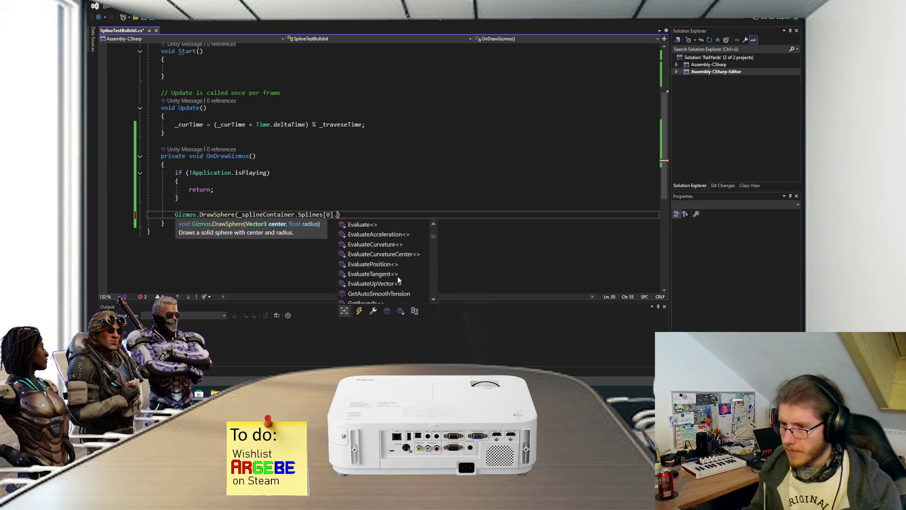
left_click(390, 235)
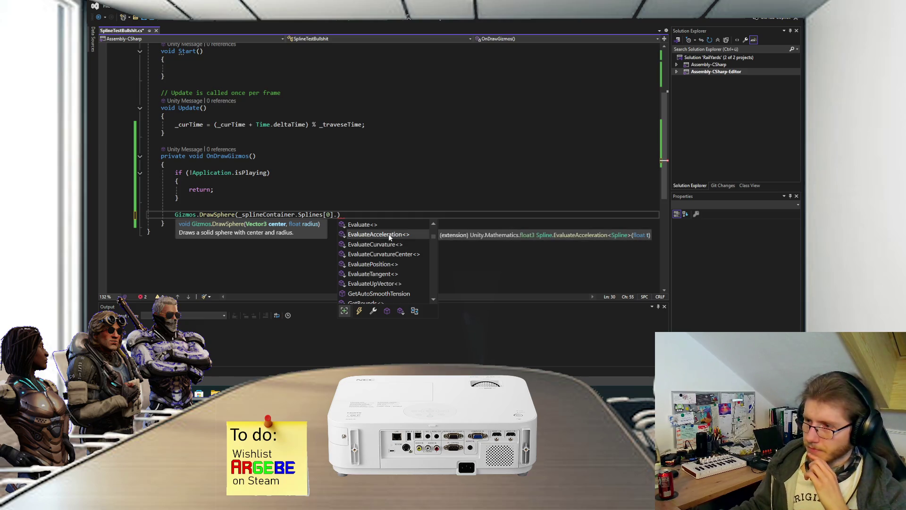
left_click(386, 226)
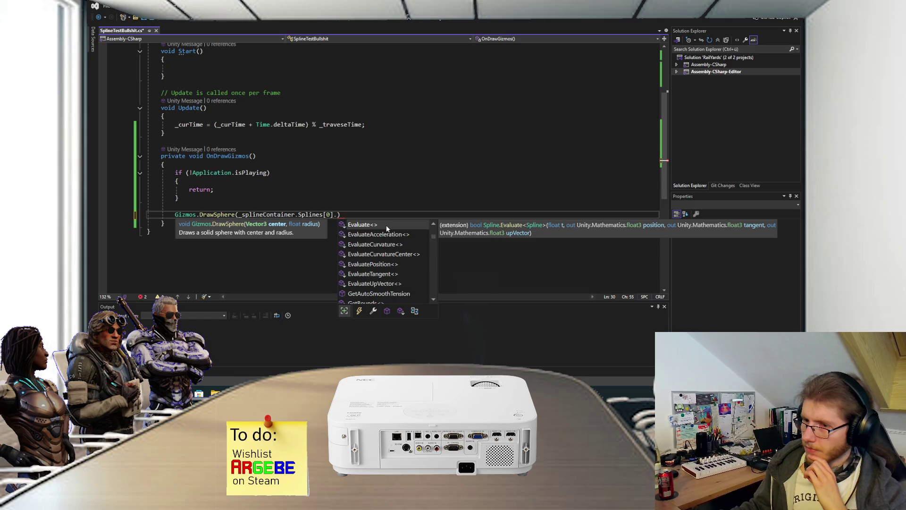
scroll(387, 232, "down", 2)
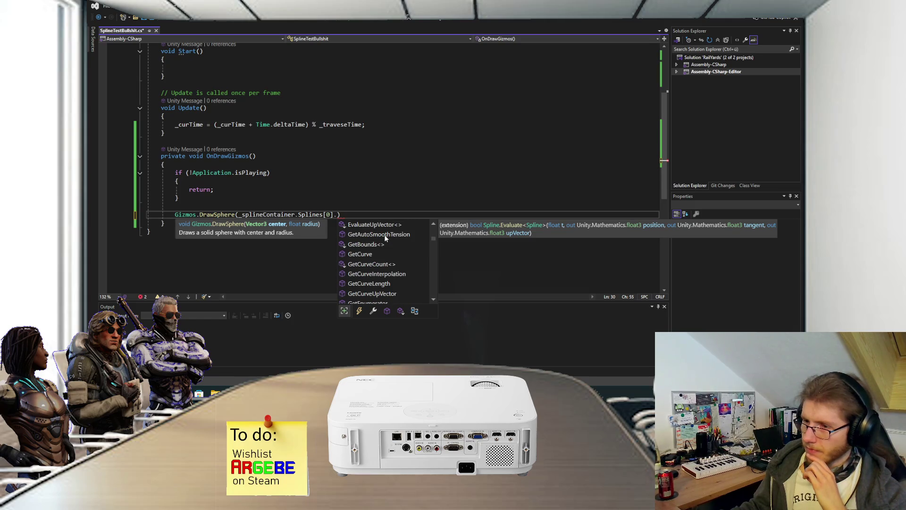
scroll(386, 237, "down", 2)
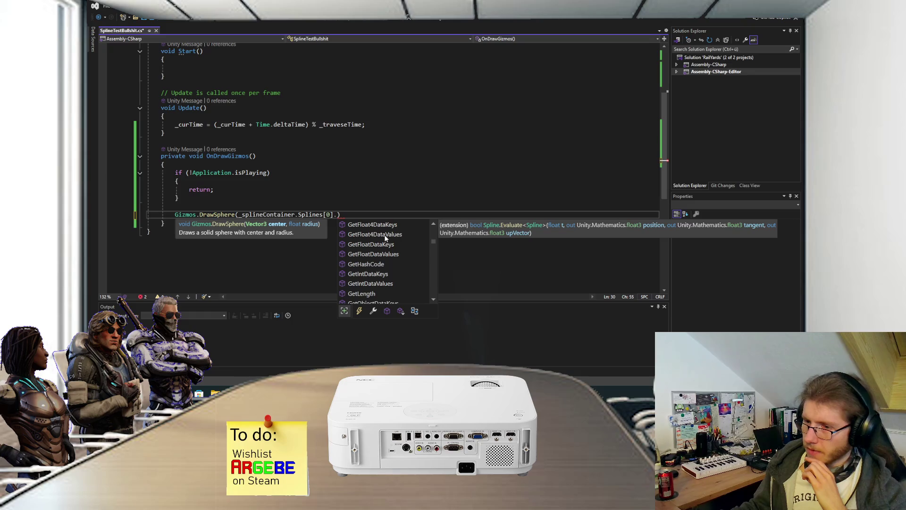
left_click_drag(339, 215, 241, 216)
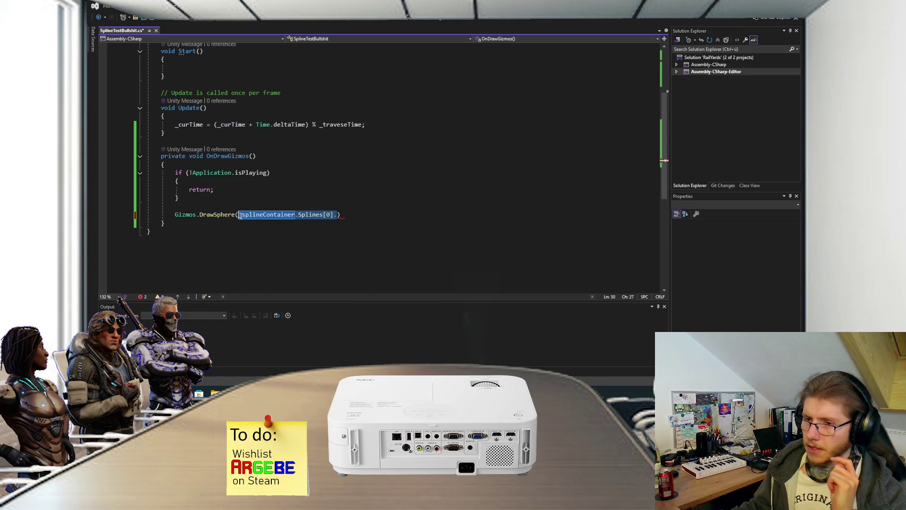
key("BackSpace")
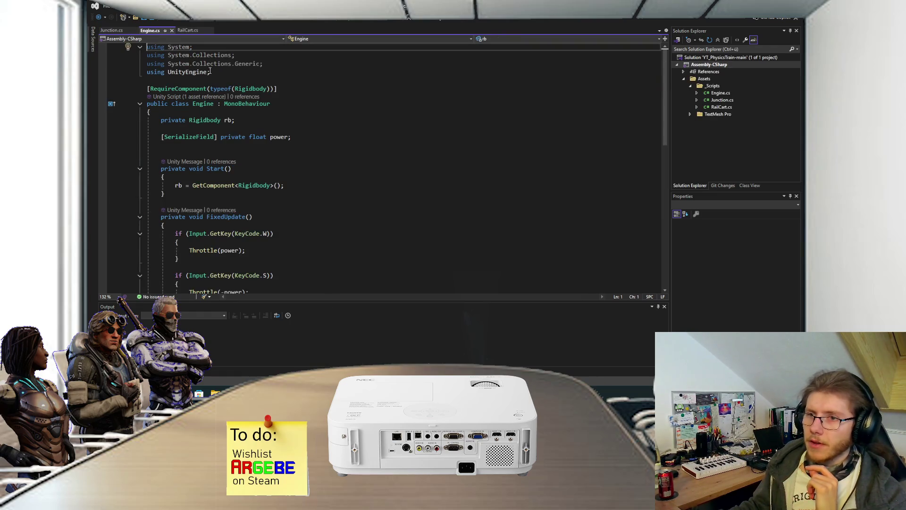
- Study the GetNearestPoint call and its arguments in the RailCart reference script
scroll(313, 150, "down", 2)
left_click(187, 30)
scroll(266, 159, "down", 2)
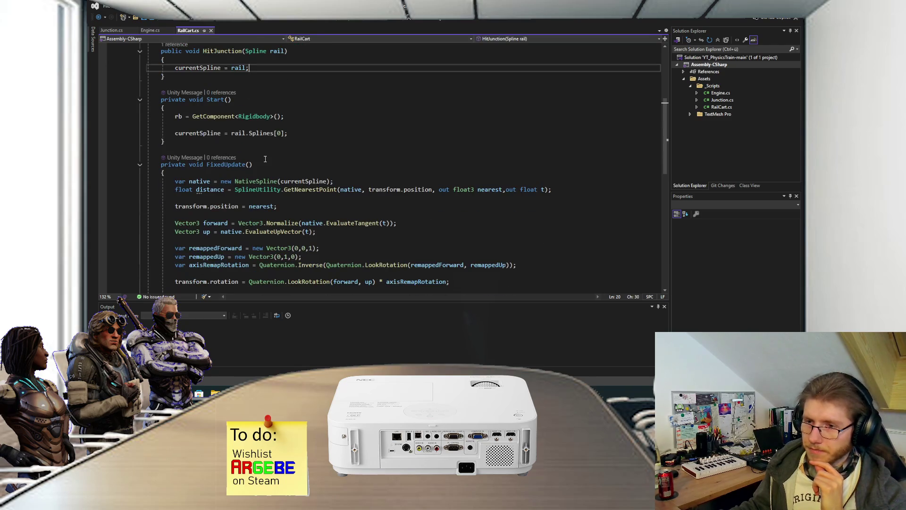
left_click_drag(234, 189, 323, 193)
left_click(325, 195)
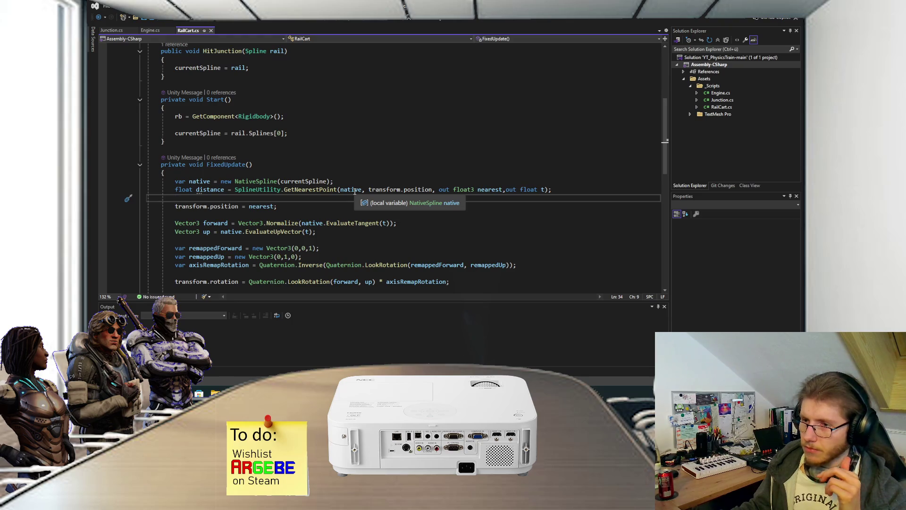
left_click_drag(369, 190, 433, 190)
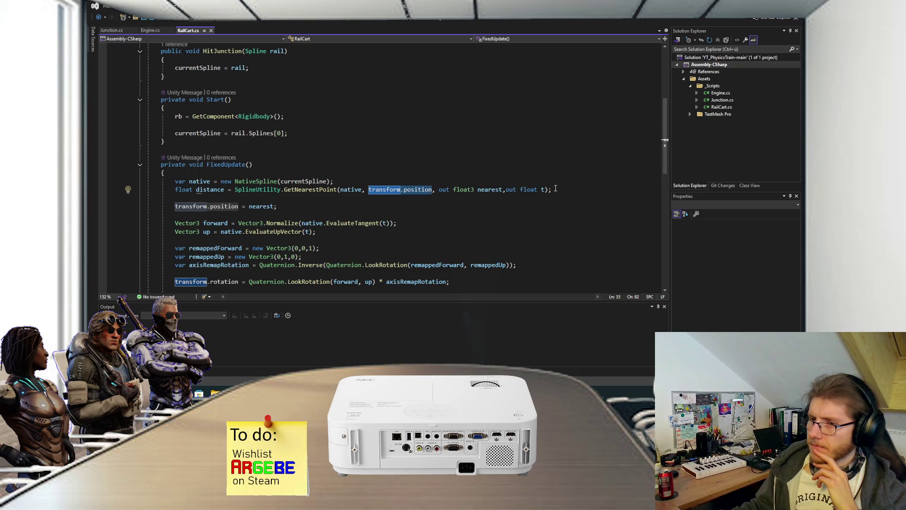
left_click(555, 189)
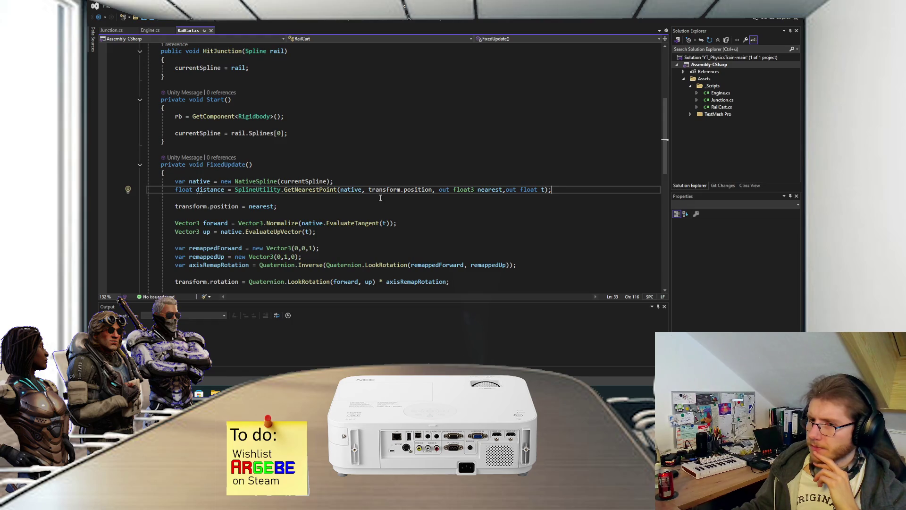
- Review the rest of RailCart's FixedUpdate and return to the RailYards spline test script
scroll(377, 197, "down", 2)
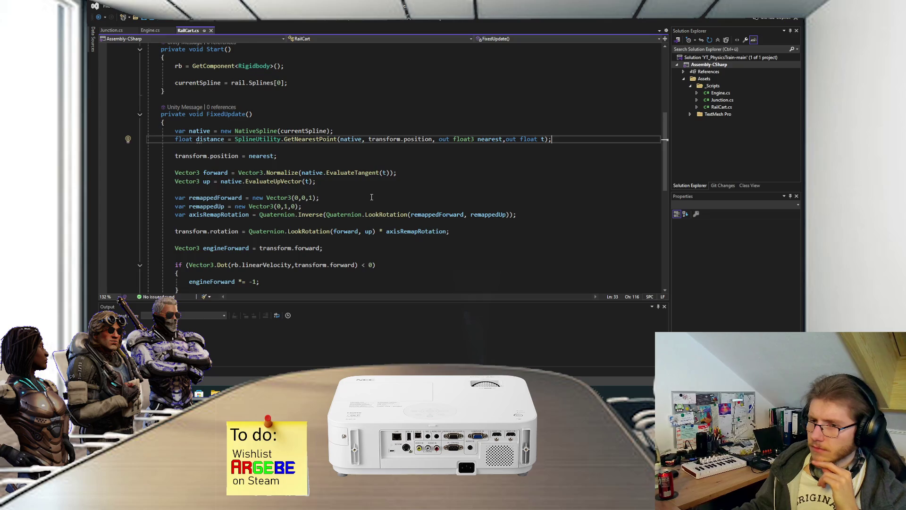
scroll(371, 197, "down", 1)
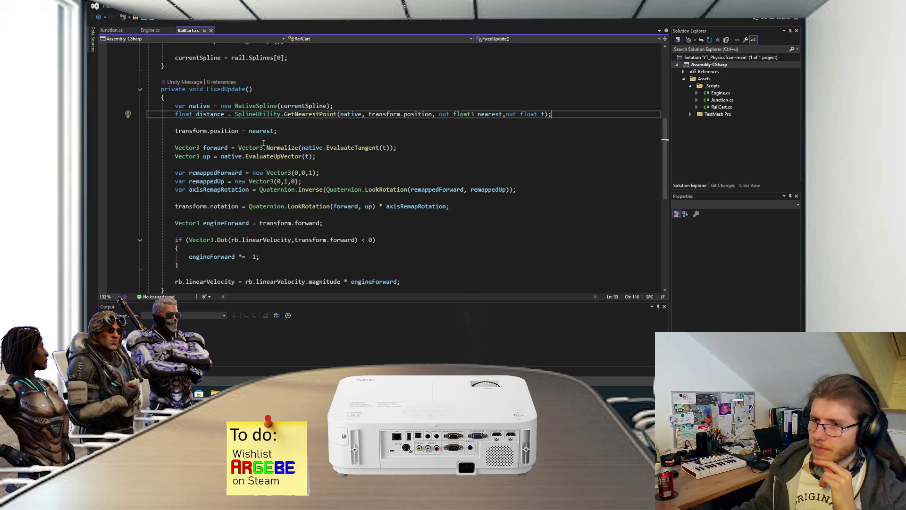
mouse_move(217, 115)
scroll(359, 254, "down", 2)
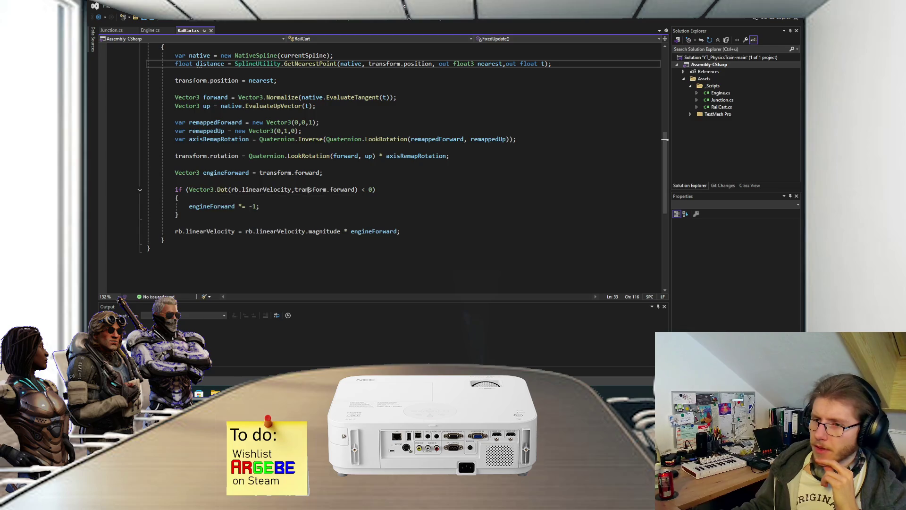
scroll(359, 254, "up", 2)
left_click(419, 355)
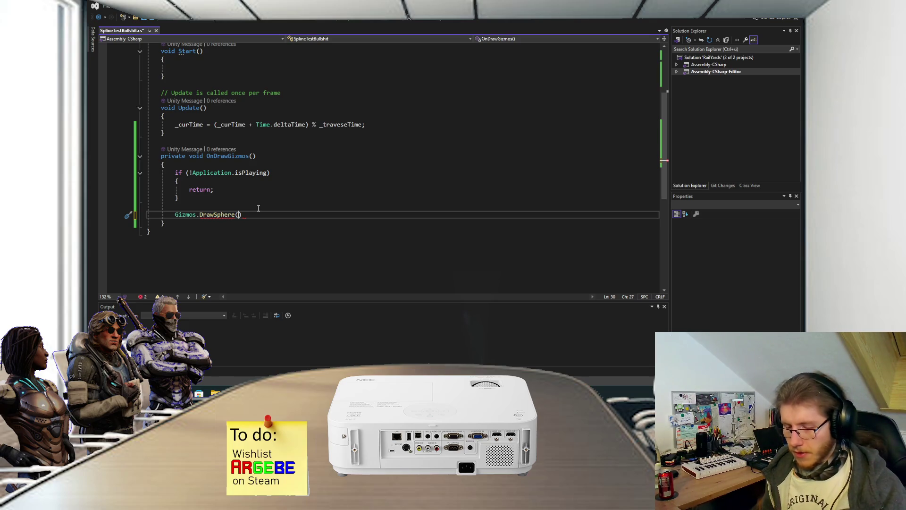
- Set the DrawSphere centre to _splineContainer.Splines[0].EvaluatePosition(_curTime / _traveseTime) and save
type("_splineContainer.Splines[0].")
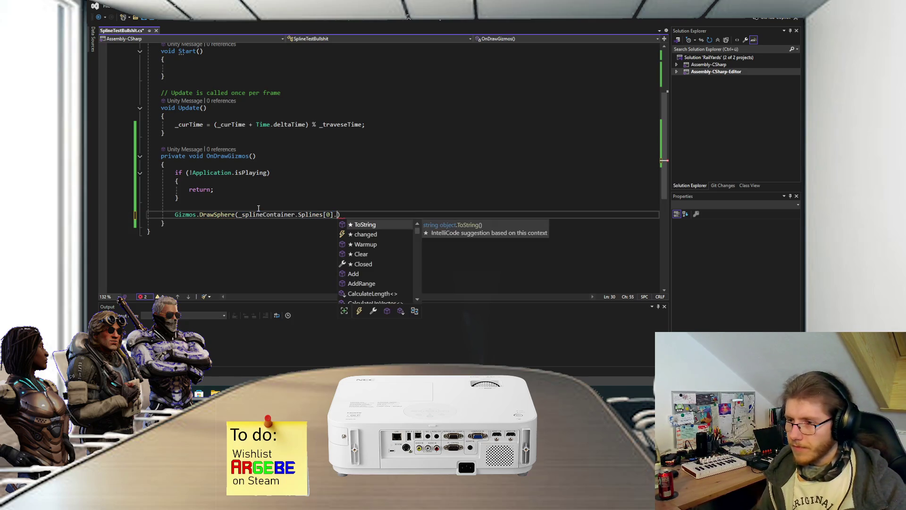
type("Eva")
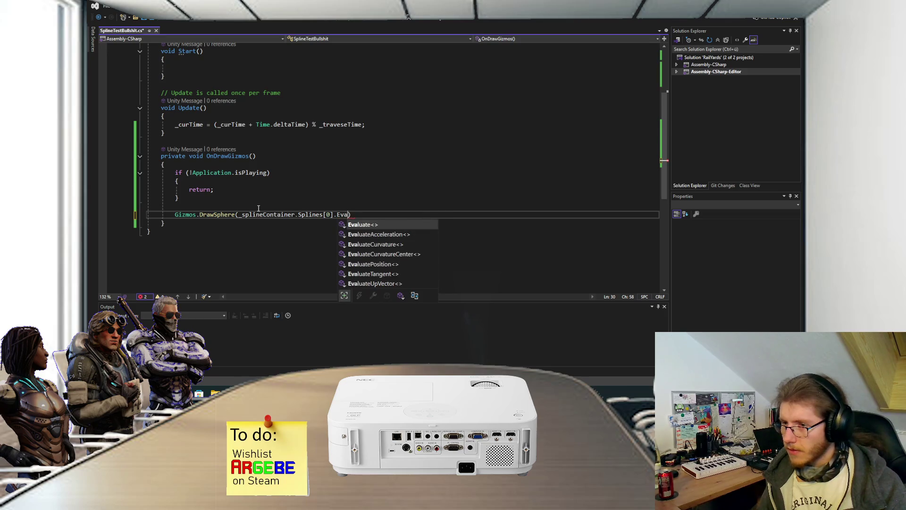
key("Down")
key("Down")
key("Down")
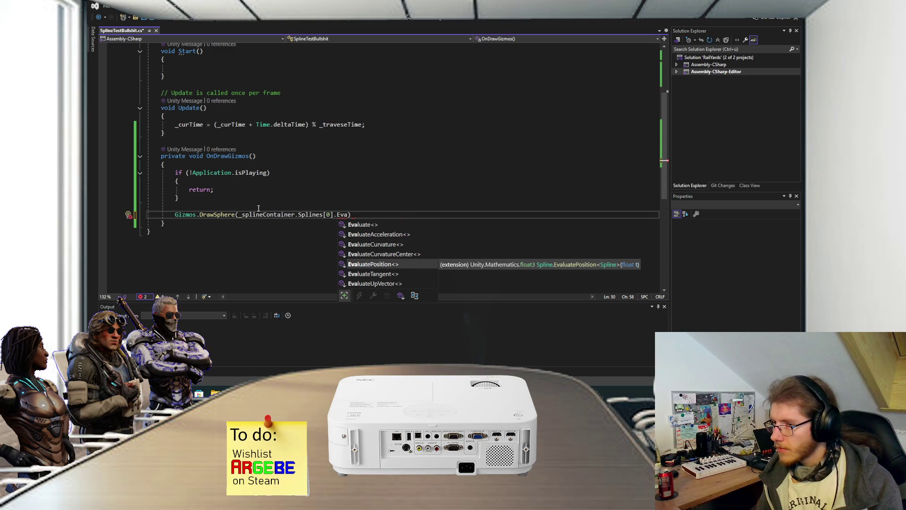
key("Tab")
type("(")
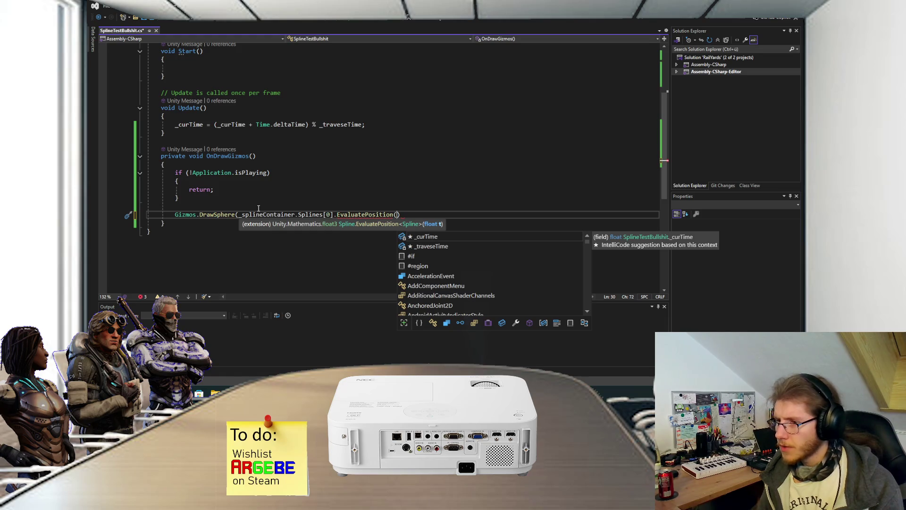
key("Escape")
type(")")
type("_cr")
key("BackSpace")
key("BackSpace")
type("curTime / _")
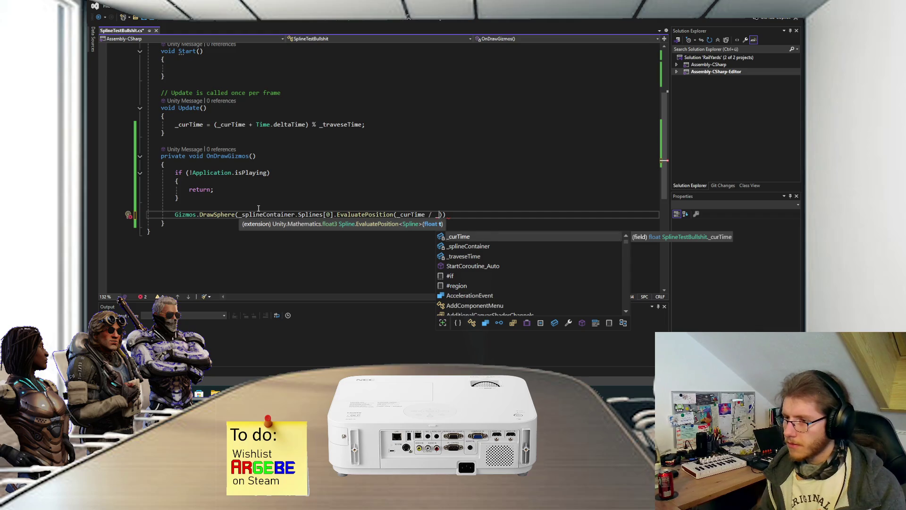
key("Down")
key("Down")
key("Tab")
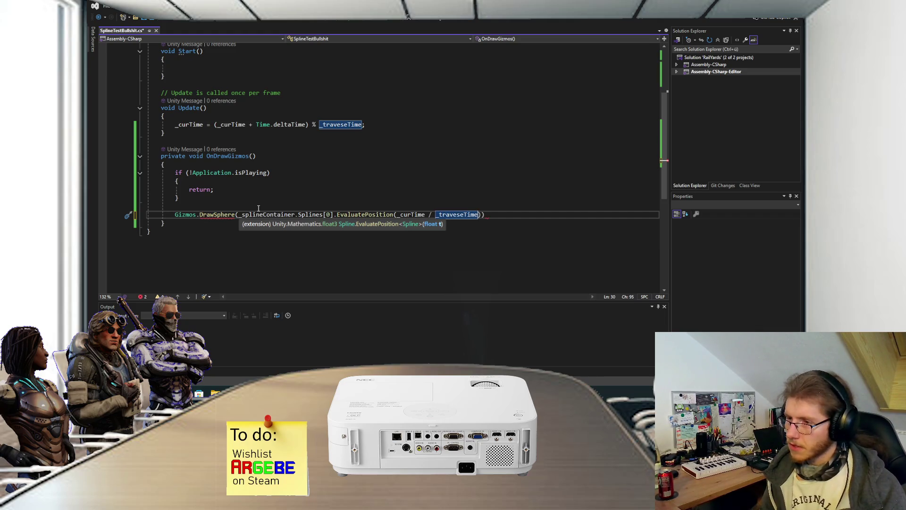
type("));")
key("ctrl+s")
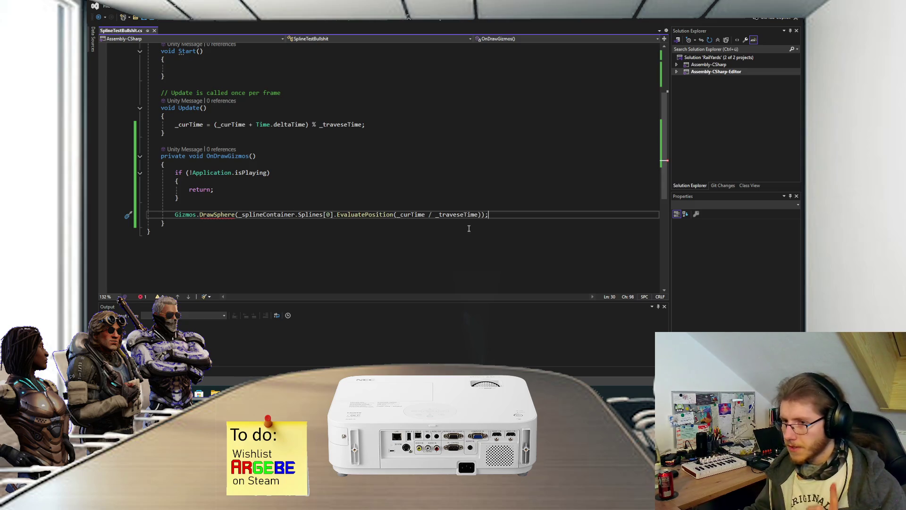
- Add 0.5f as the DrawSphere radius argument
left_click(481, 215)
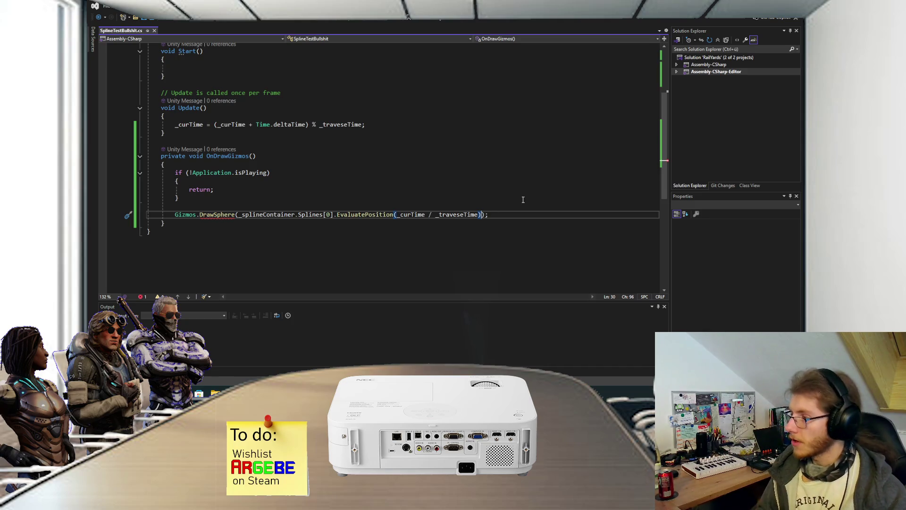
type(".ToVe")
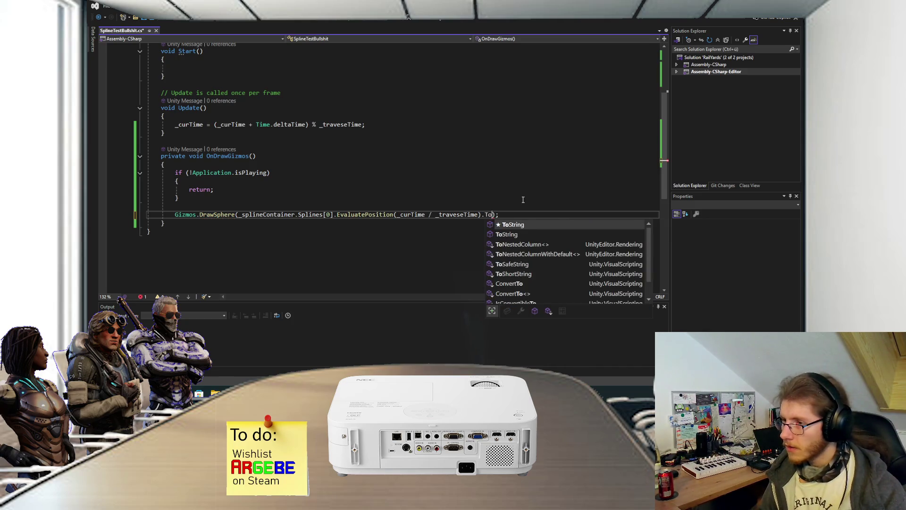
key("BackSpace")
key("BackSpace")
key("BackSpace")
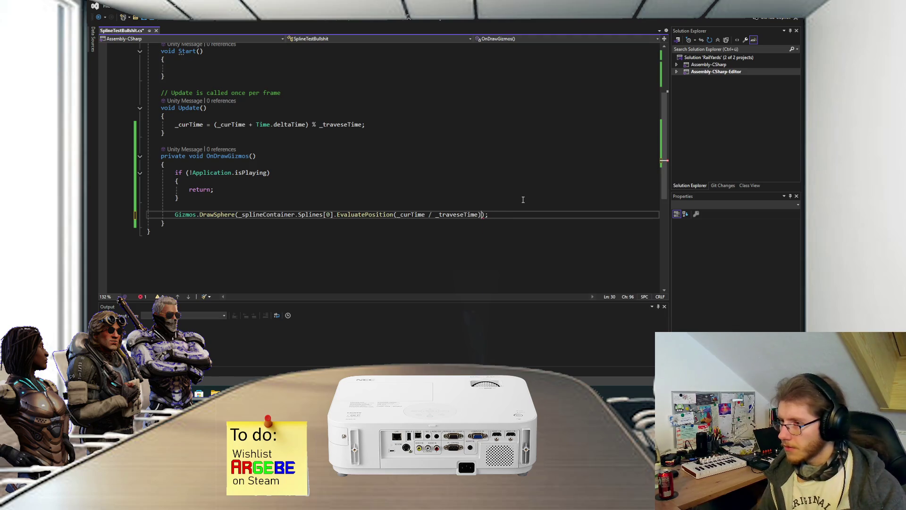
type(", ")
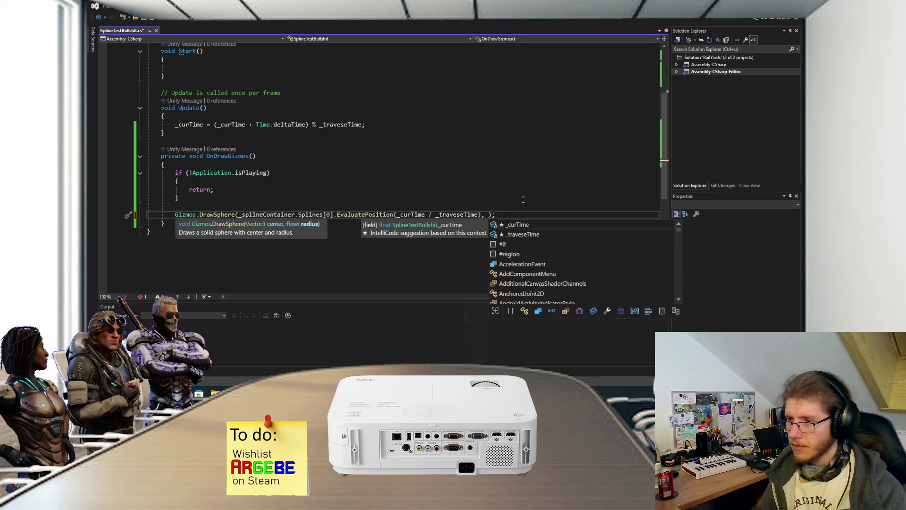
type("1")
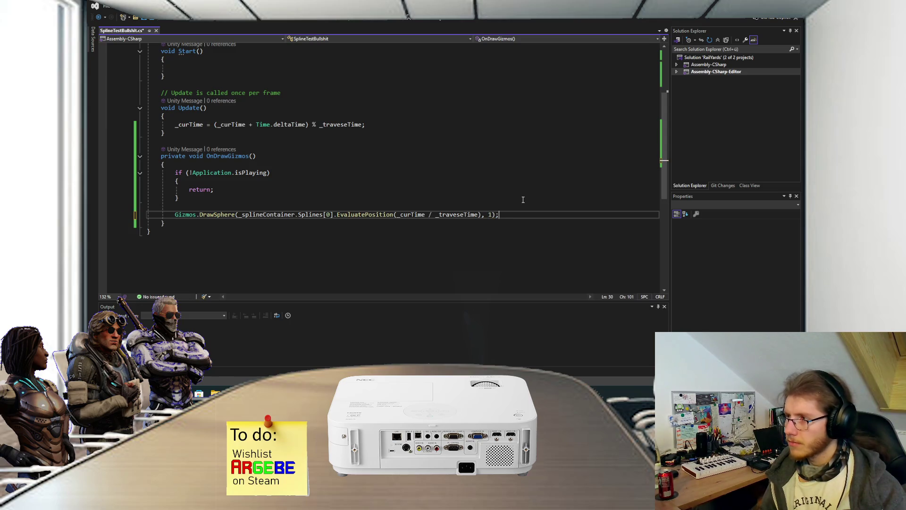
key("Left")
key("Left")
key("BackSpace")
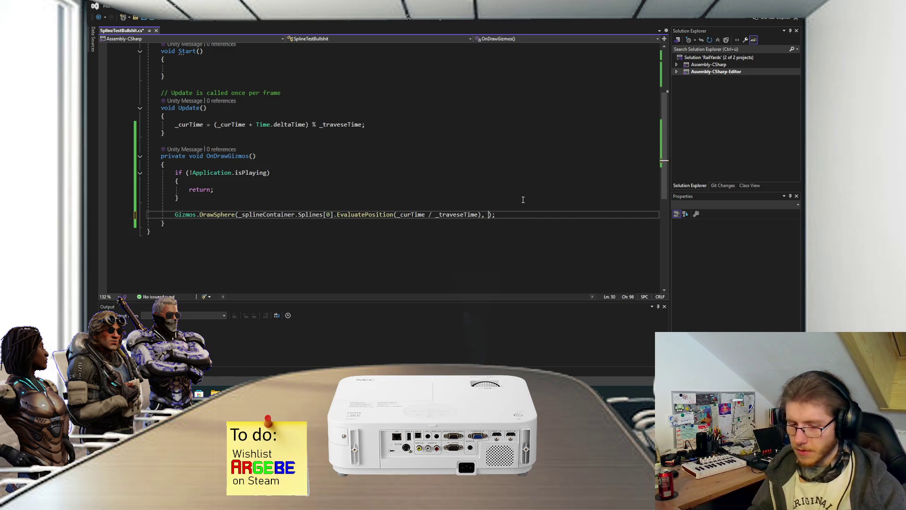
type("0.5f")
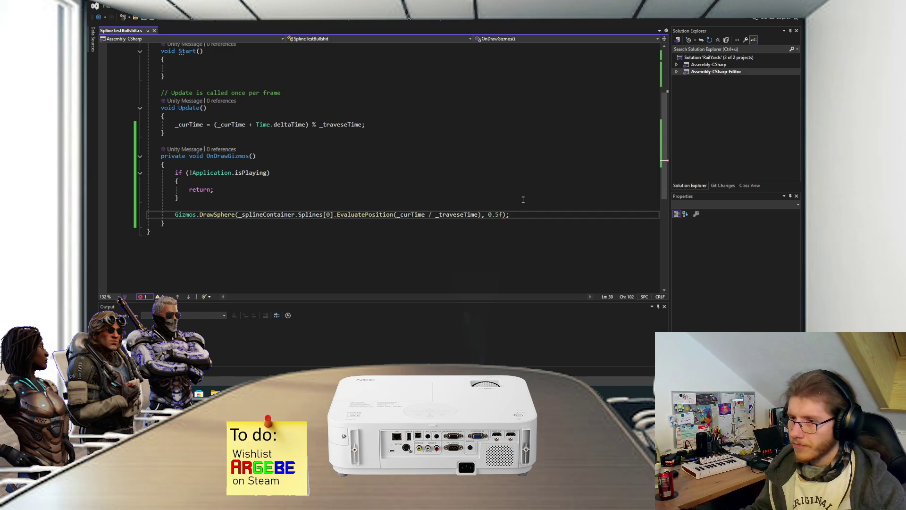
left_click(475, 202)
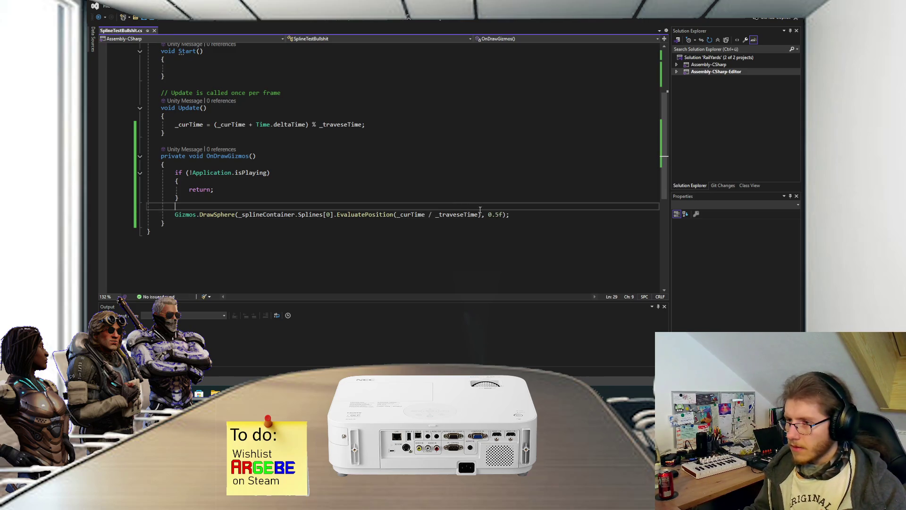
left_click(480, 214)
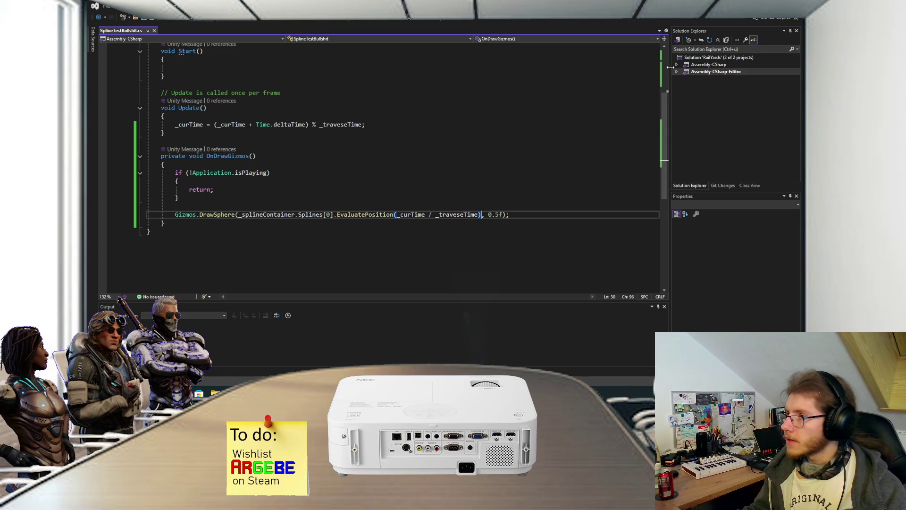
- Add a new Extensions class file to the Assets/Scripts folder
left_click(676, 64)
left_click(684, 79)
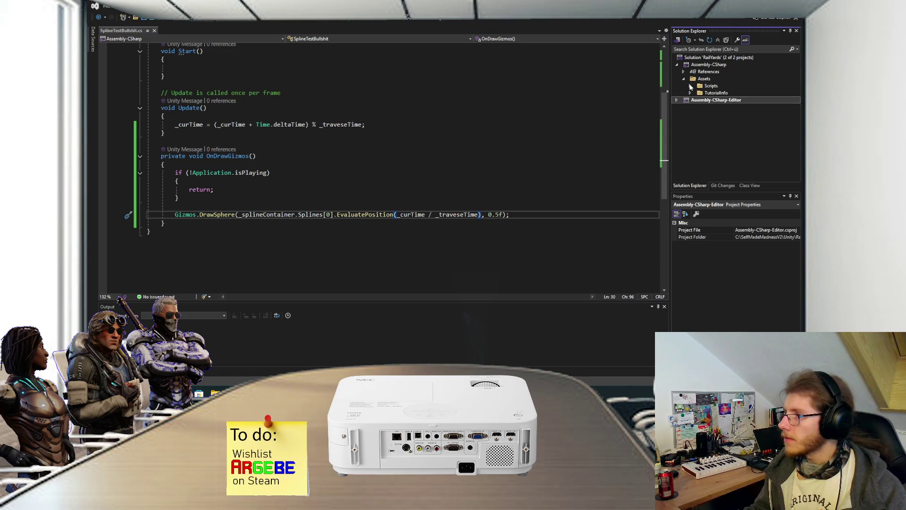
left_click(690, 86)
right_click(706, 88)
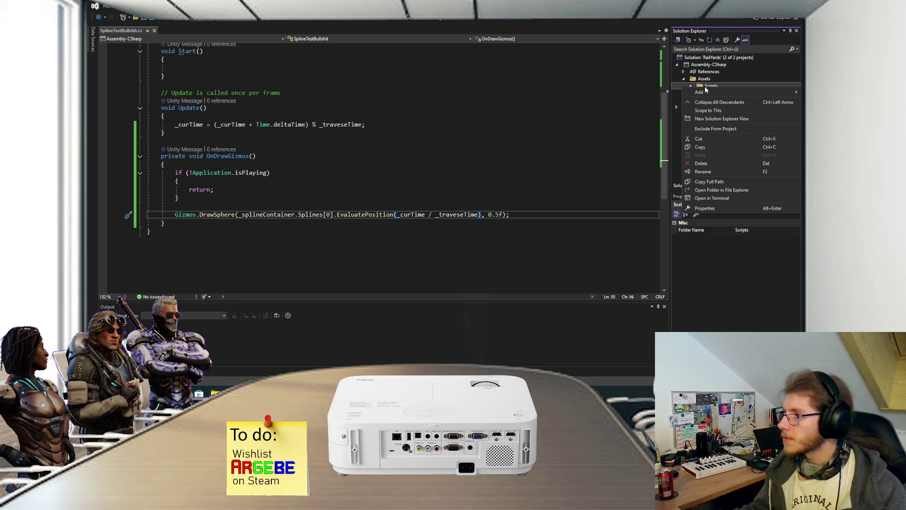
mouse_move(706, 92)
left_click(587, 158)
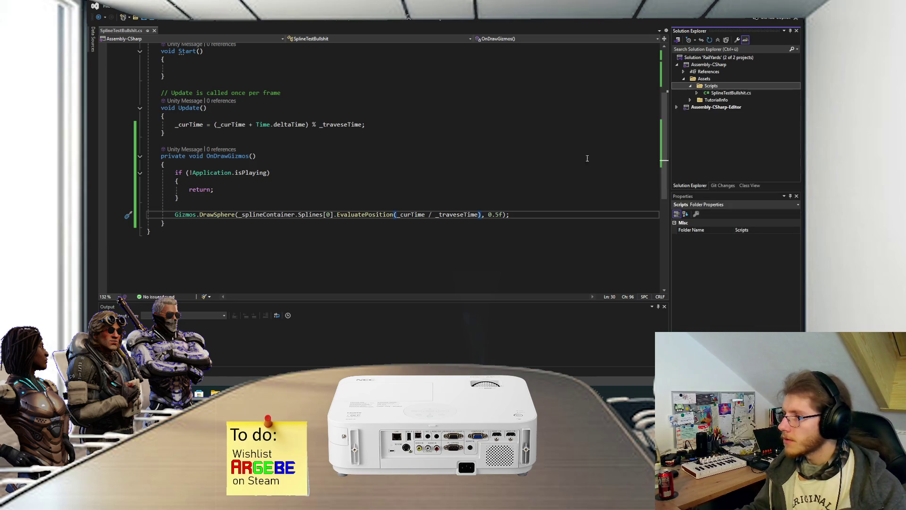
type("Extensions")
key("Return")
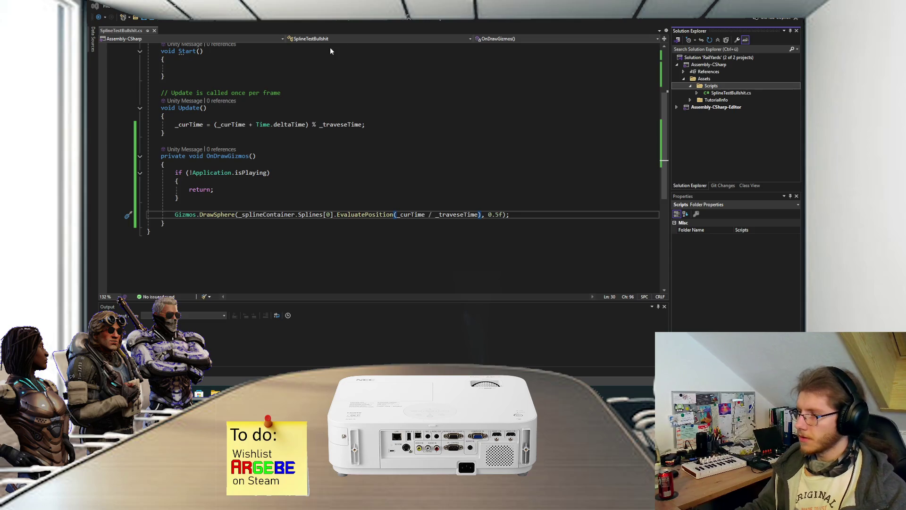
- Make Extensions a public static class and start a public static Vector3 method on float3
left_click_drag(187, 120, 162, 120)
key("BackSpace")
type("public static class Extensions")
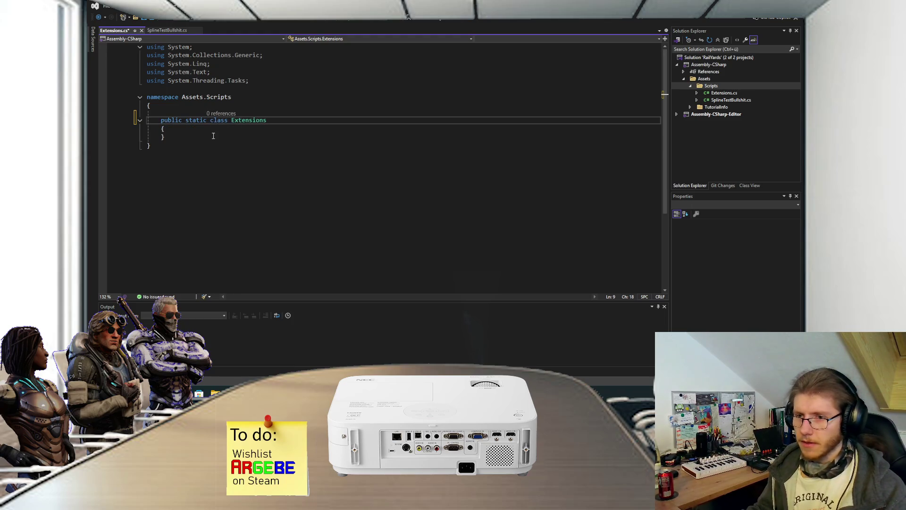
left_click(214, 129)
key("Return")
type("public static ")
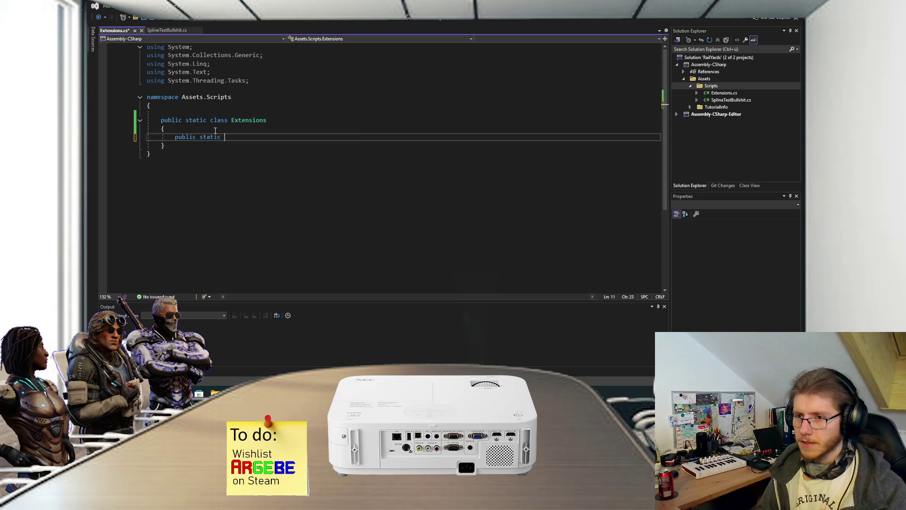
type("Vec")
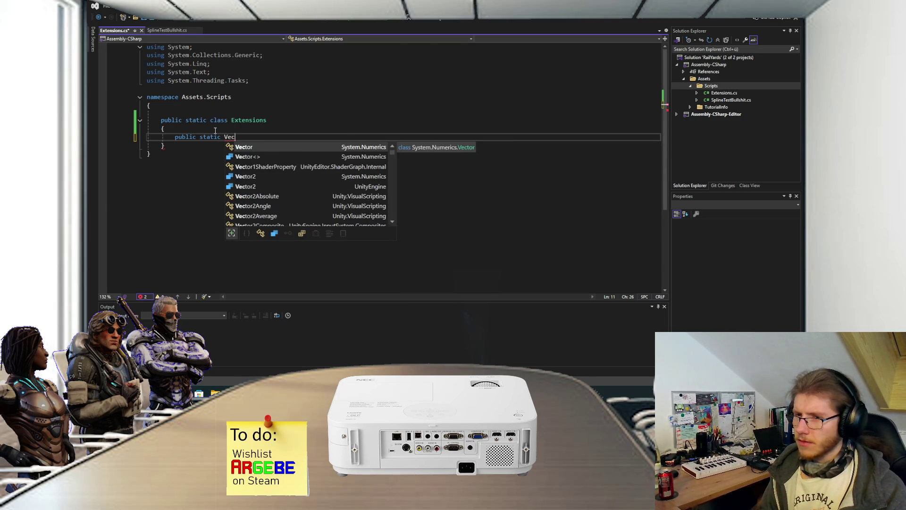
key("BackSpace")
key("BackSpace")
key("BackSpace")
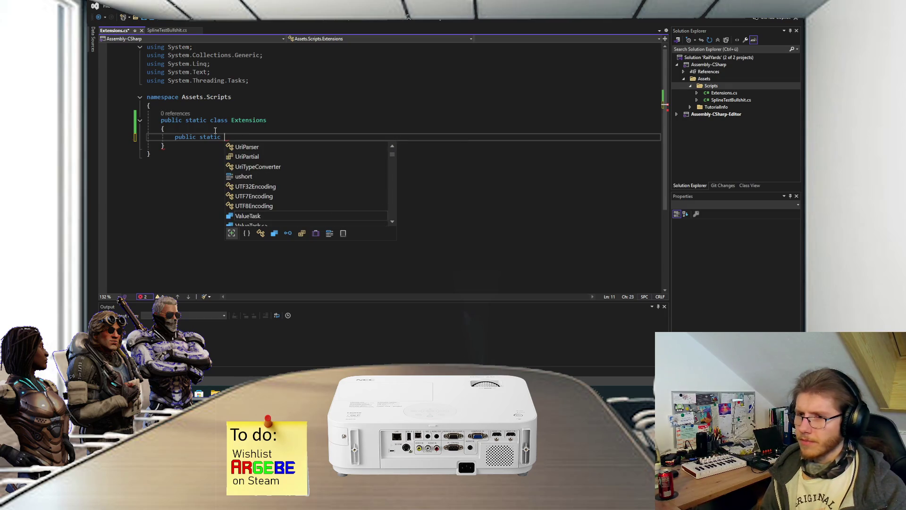
type("Vec")
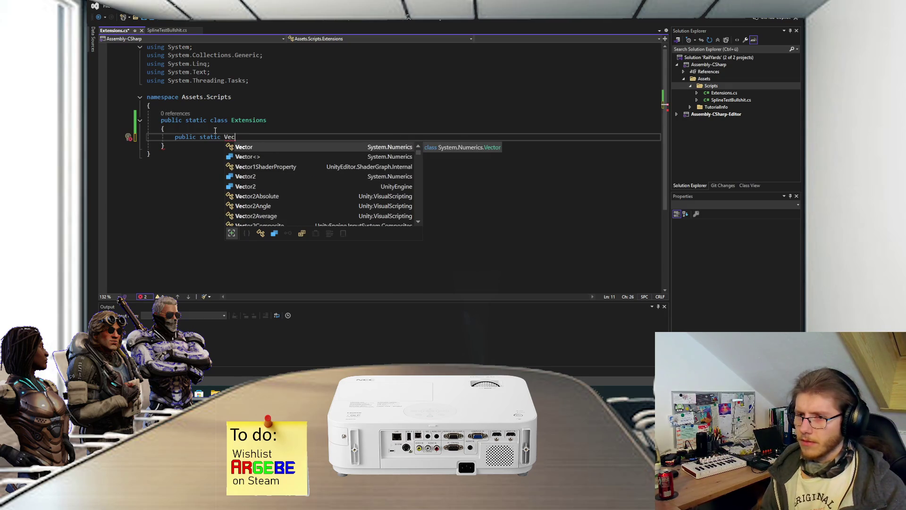
type("tor3")
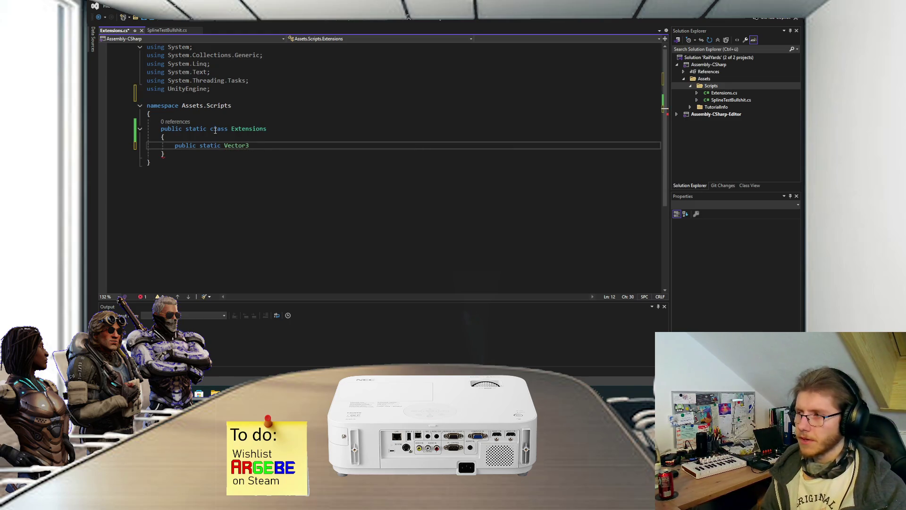
type(" To")
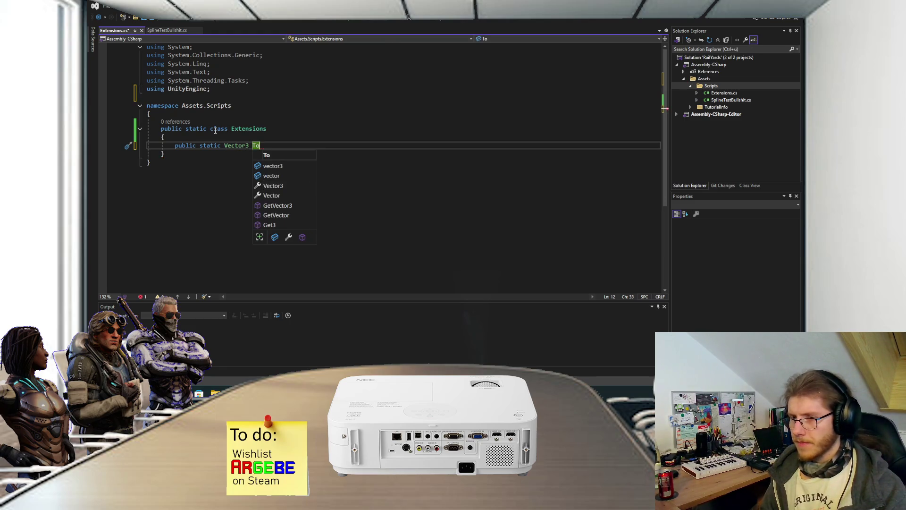
type("Vector3(")
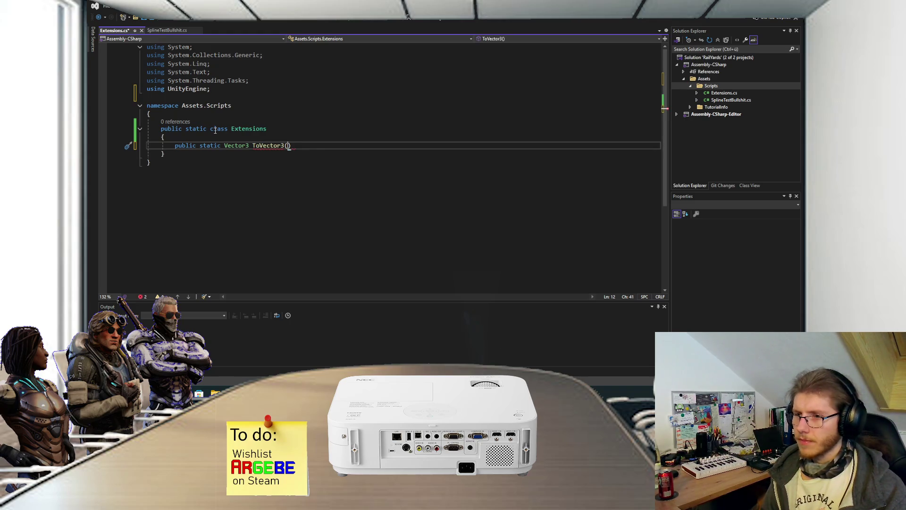
type("this ")
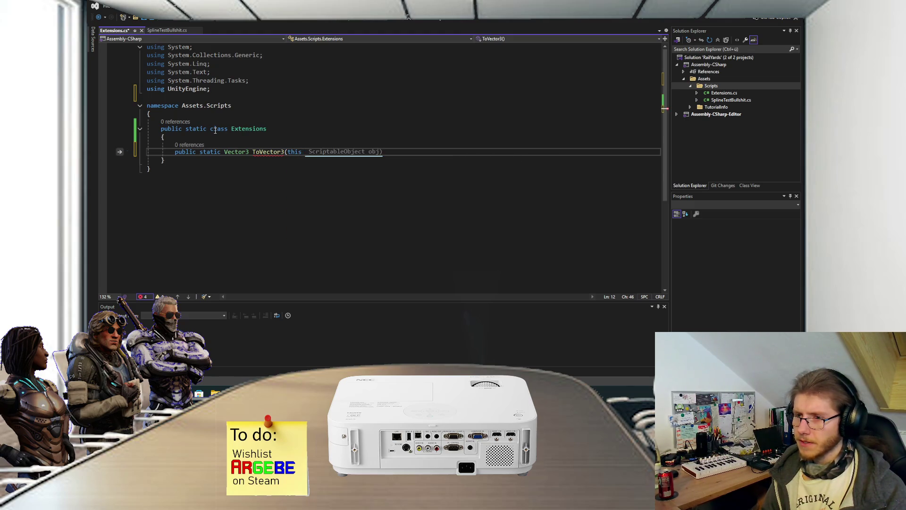
type("float3 ")
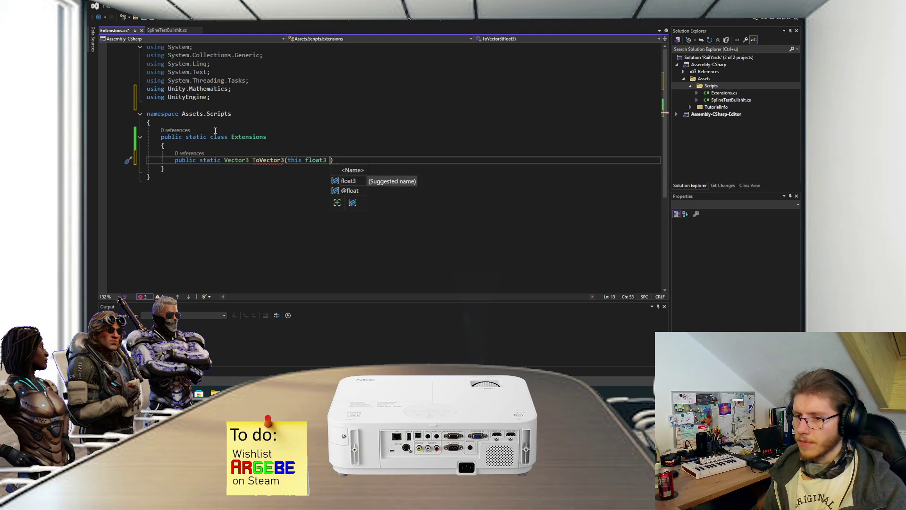
type("float")
- Name the float3 parameter floats and open the ToVector3 method body
key("BackSpace")
key("BackSpace")
key("BackSpace")
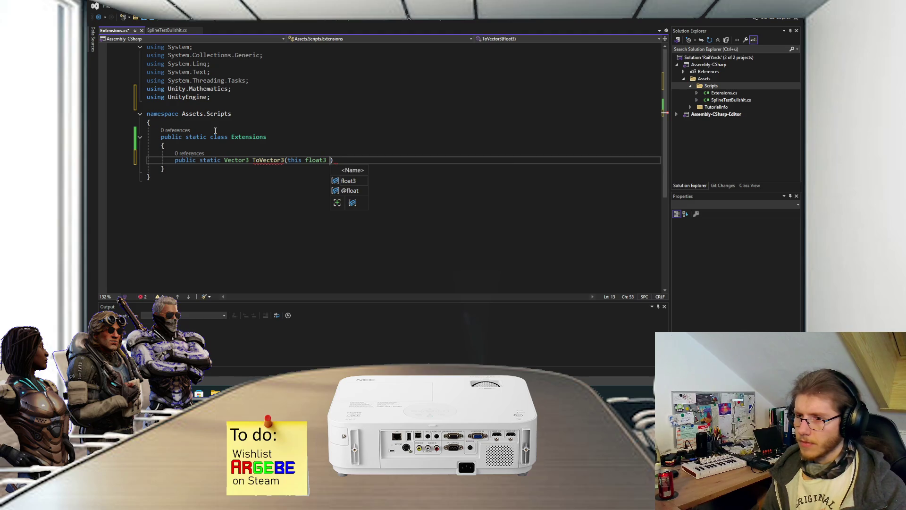
type("floats")
key("End")
key("Return")
type("{")
key("Return")
key("ctrl+s")
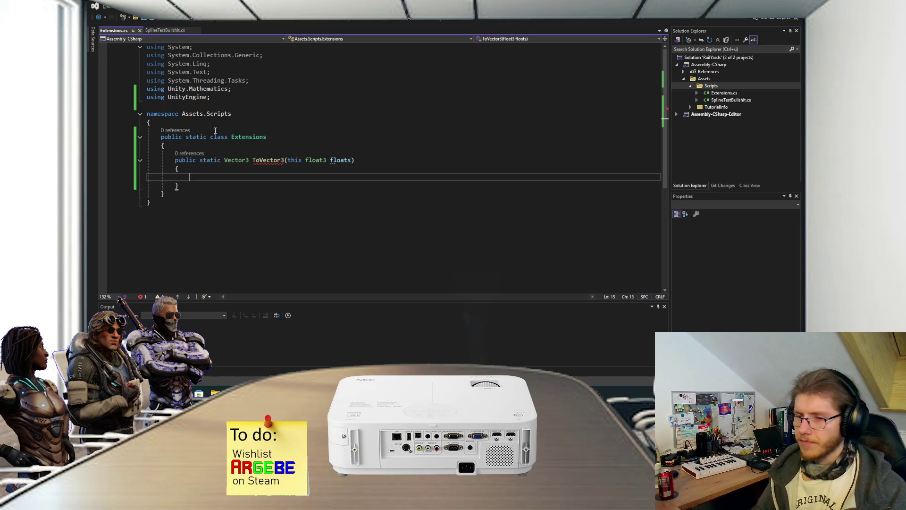
- Make ToVector3 return new Vector3(floats.x, floats.y, floats.z) and save Extensions.cs
type("return ")
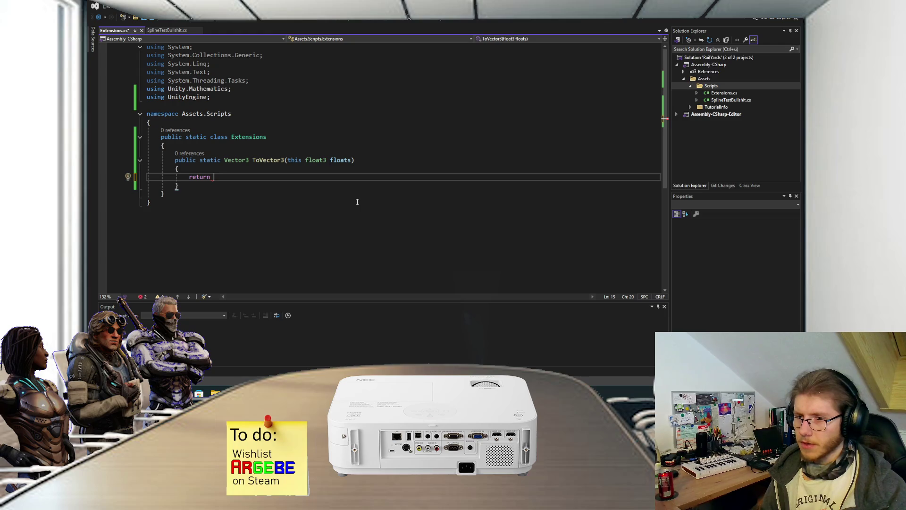
type("new Vector3(")
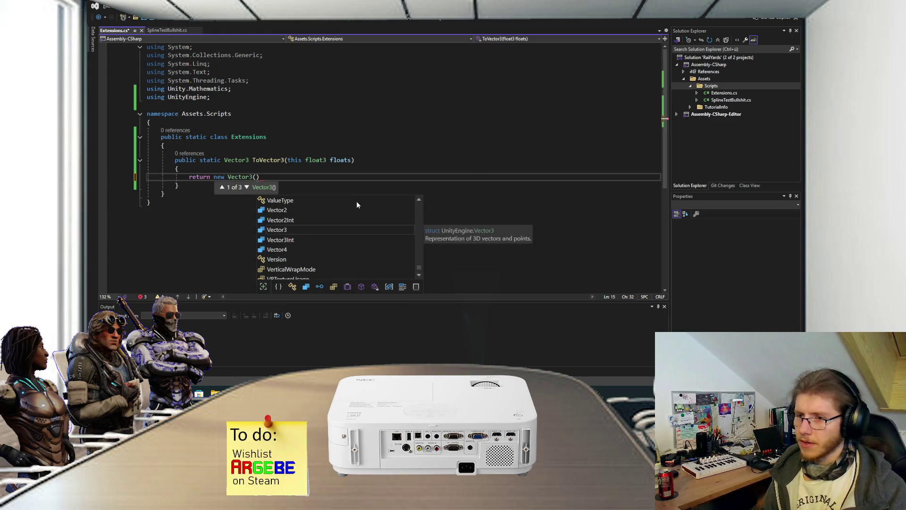
type("floats.")
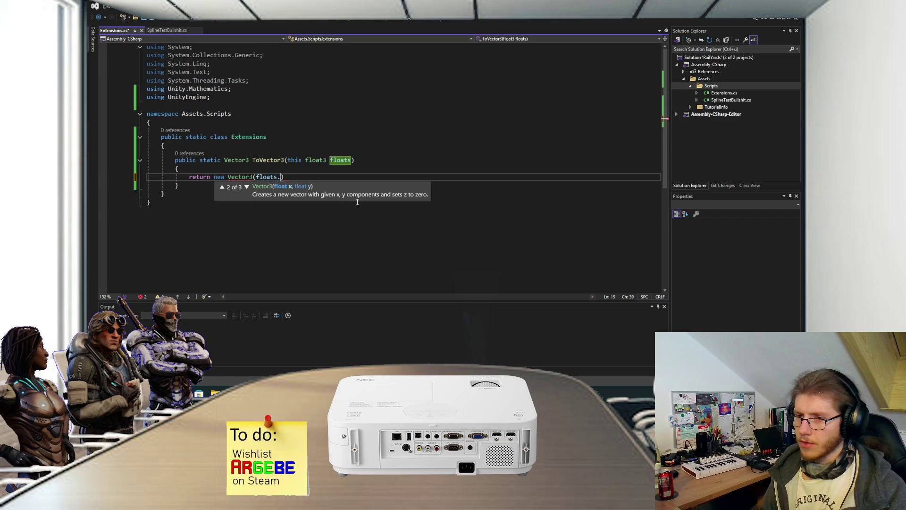
type("x, floats.y,")
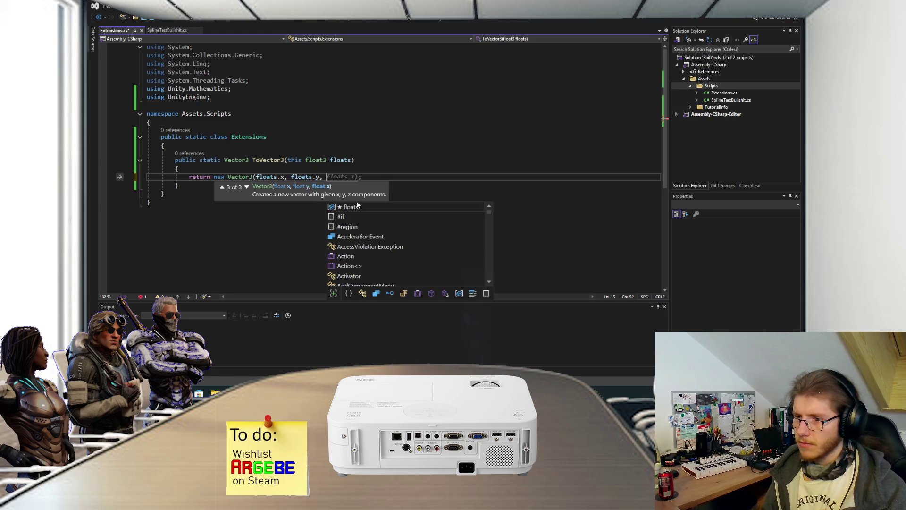
key("Tab")
key("ctrl+s")
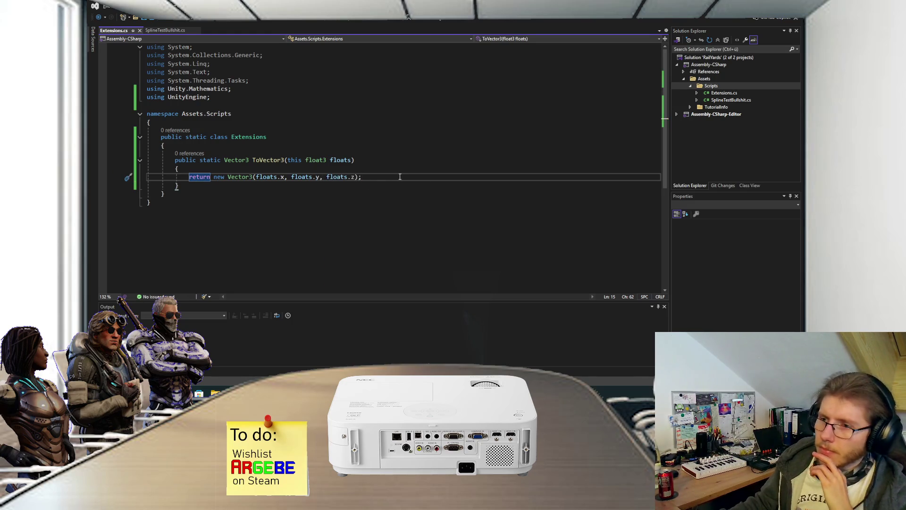
left_click(178, 30)
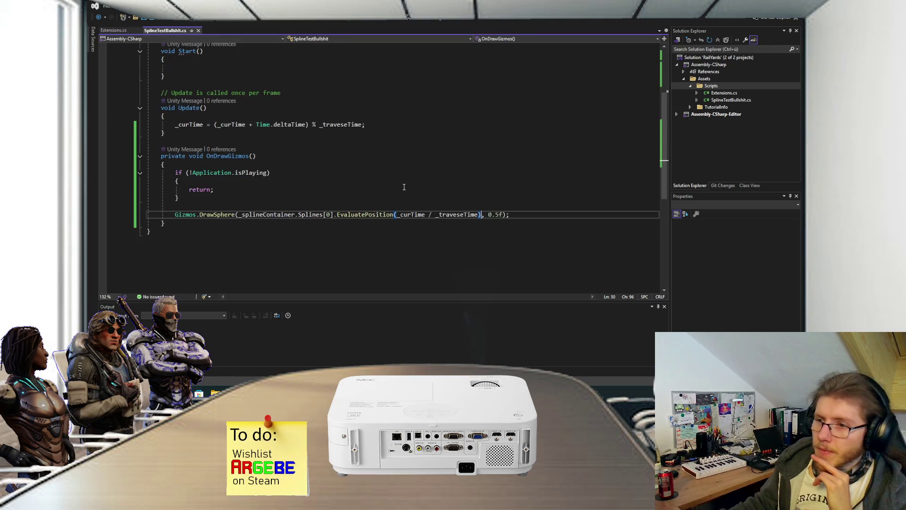
- Append .ToVector3() to the EvaluatePosition centre in the DrawSphere call
type(".ToVe")
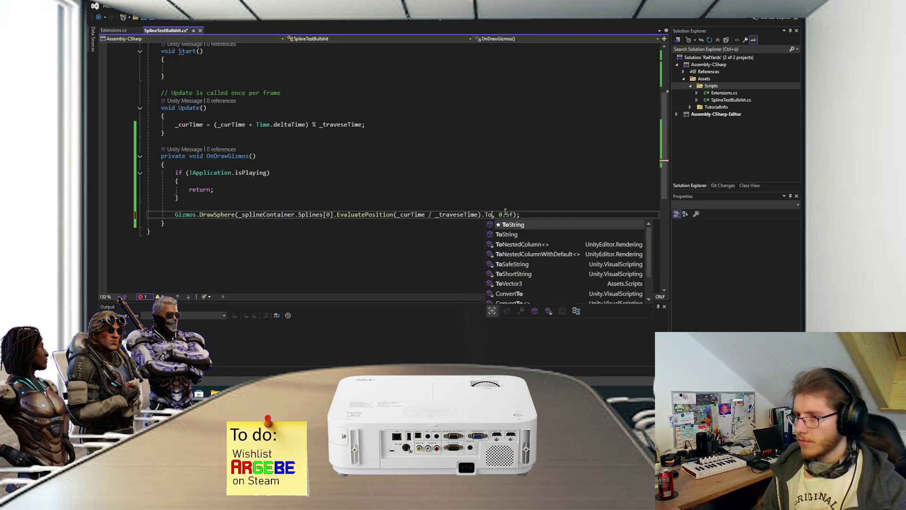
key("Tab")
type("()")
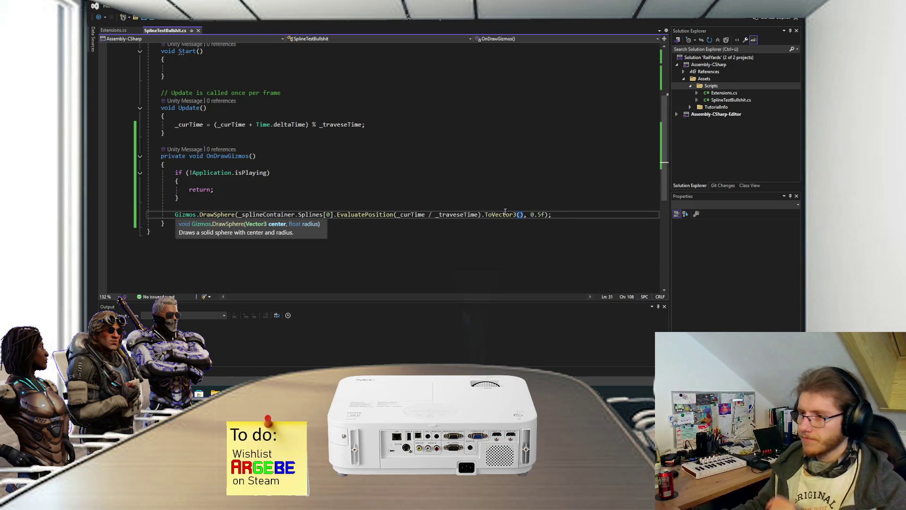
left_click(574, 218)
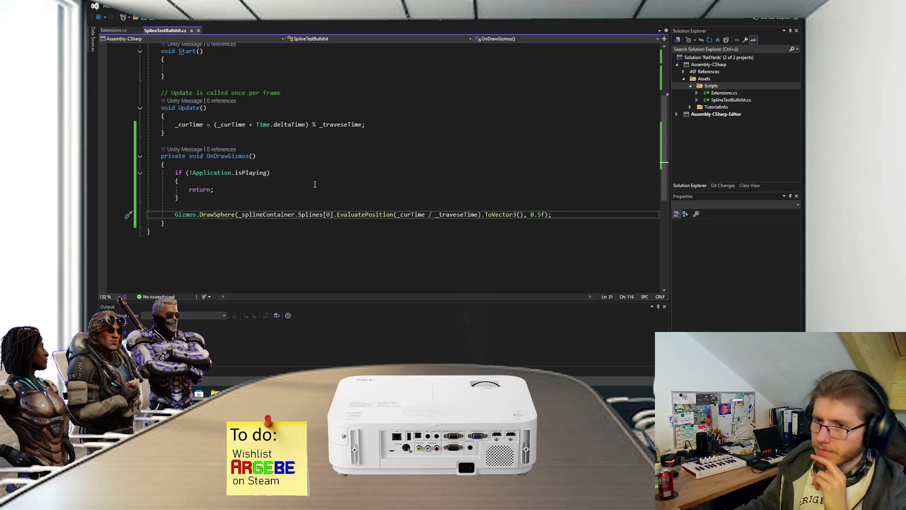
scroll(314, 184, "up", 3)
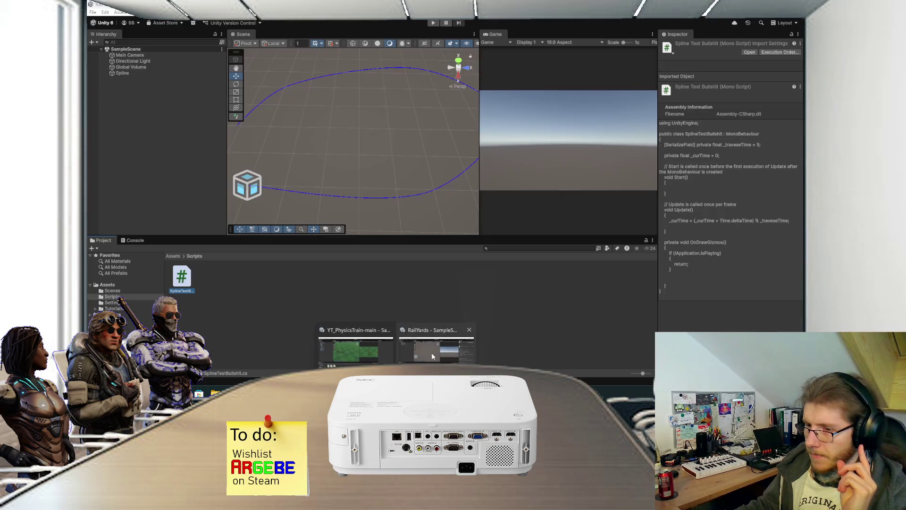
left_click(431, 353)
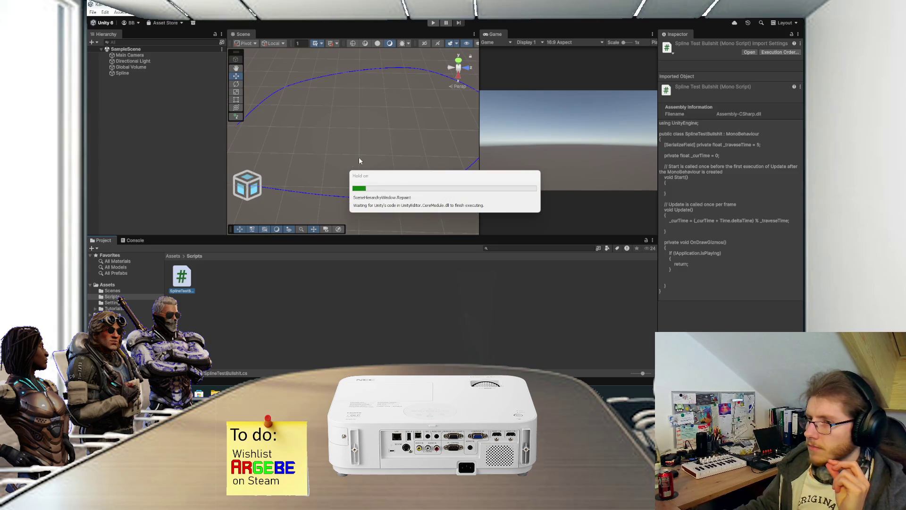
- Create an empty GameObject named SplineTestBullshit
left_click(653, 43)
left_click(135, 159)
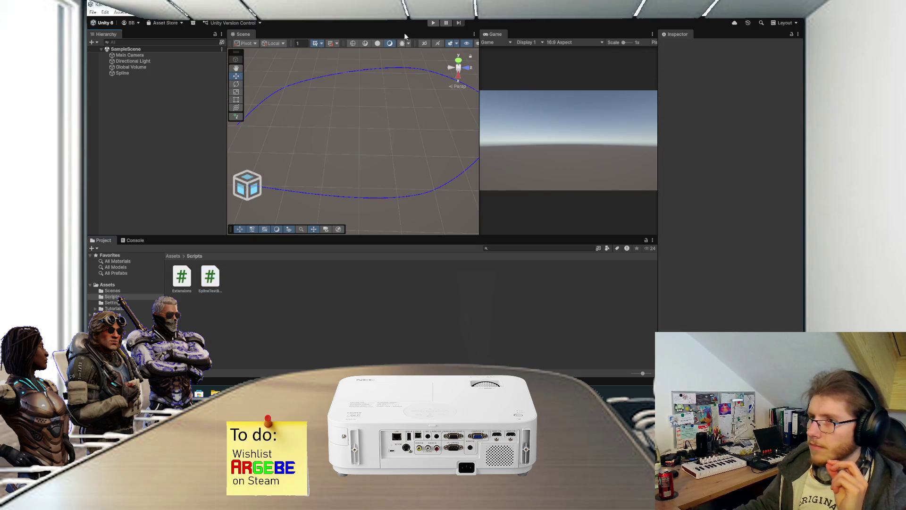
left_click(124, 73)
left_click(136, 102)
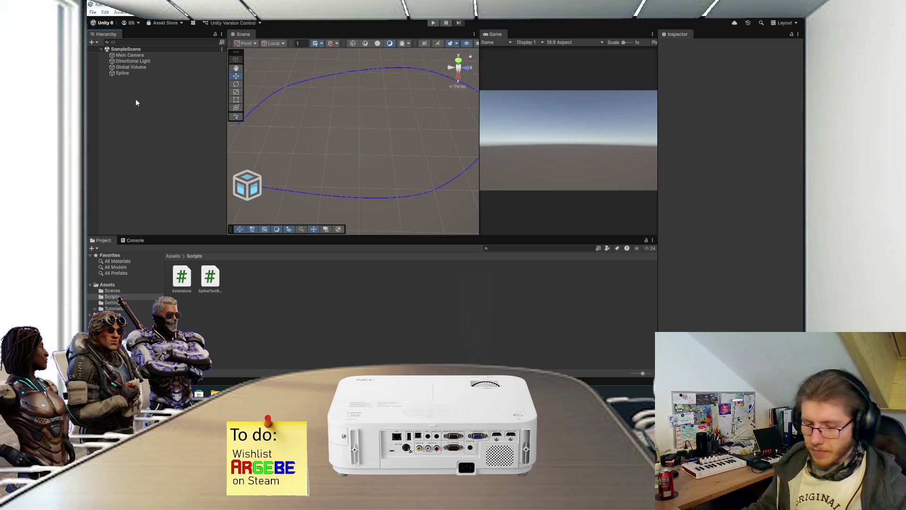
key("ctrl+shift+n")
type("SplineTestBullshit")
key("Return")
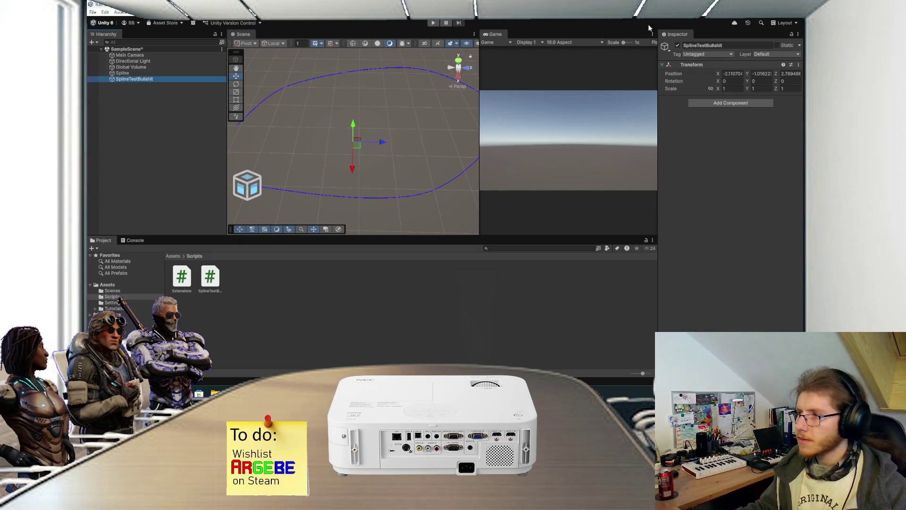
- Reset its Transform, attach the script with Spline as Spline Container, and enter Play mode
right_click(706, 65)
left_click(718, 69)
mouse_move(211, 281)
left_mouse_down()
mouse_move(772, 146)
mouse_move(764, 141)
left_mouse_up()
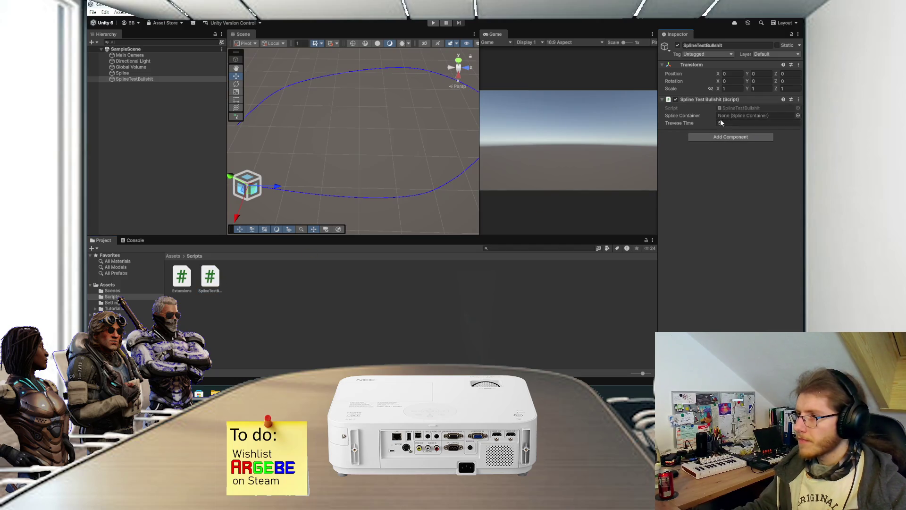
mouse_move(123, 73)
left_mouse_down()
mouse_move(760, 102)
mouse_move(752, 114)
left_mouse_up()
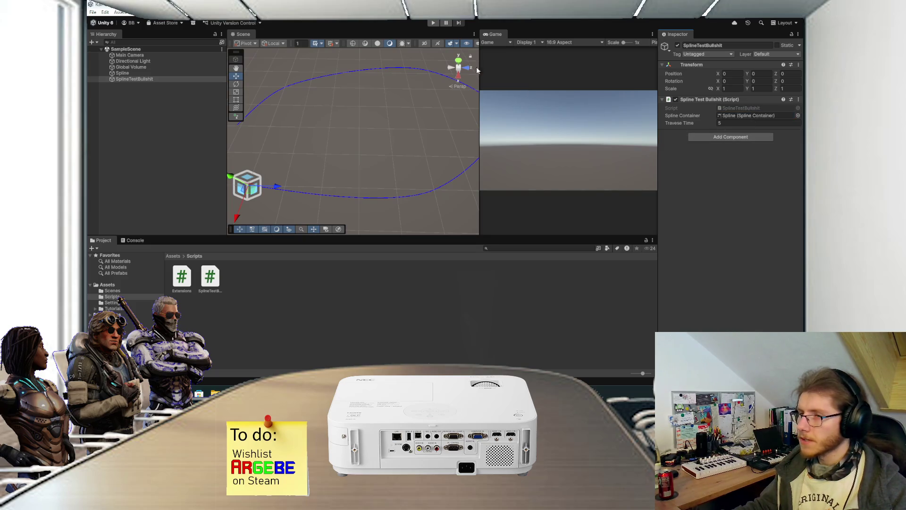
left_click(437, 23)
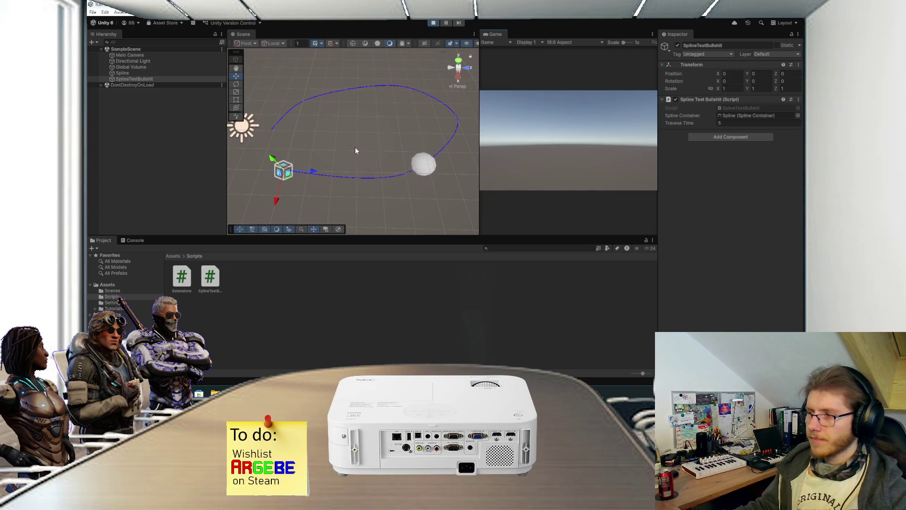
- Inspect Spline 0's knots on the Spline object during the run, then stop Play mode
left_click(169, 75)
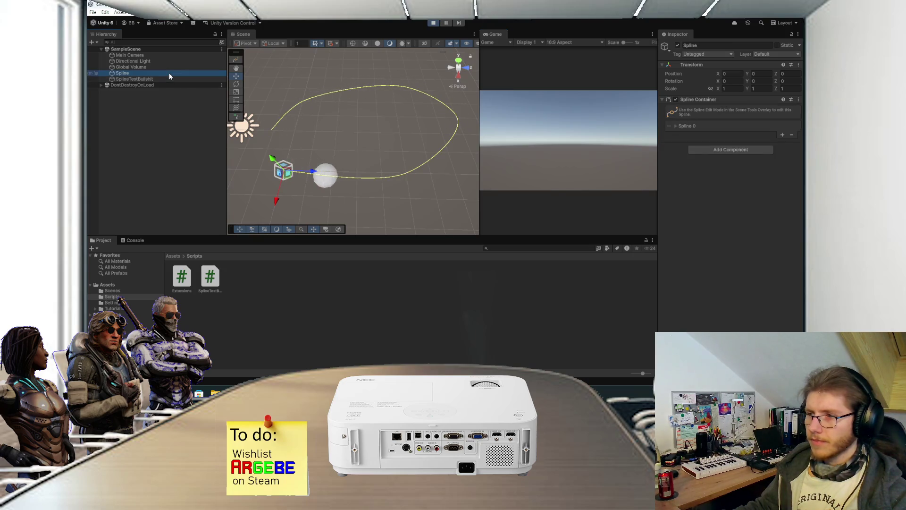
left_click(674, 125)
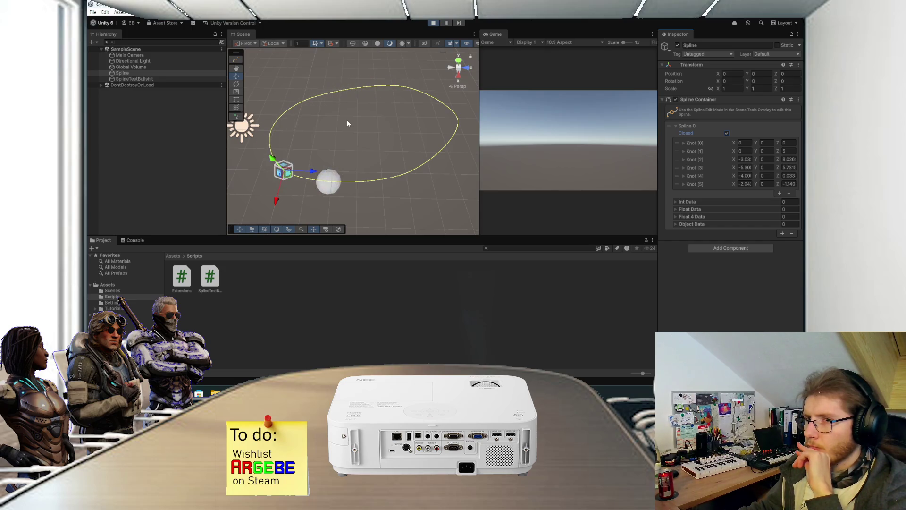
left_click(433, 24)
left_click(240, 174)
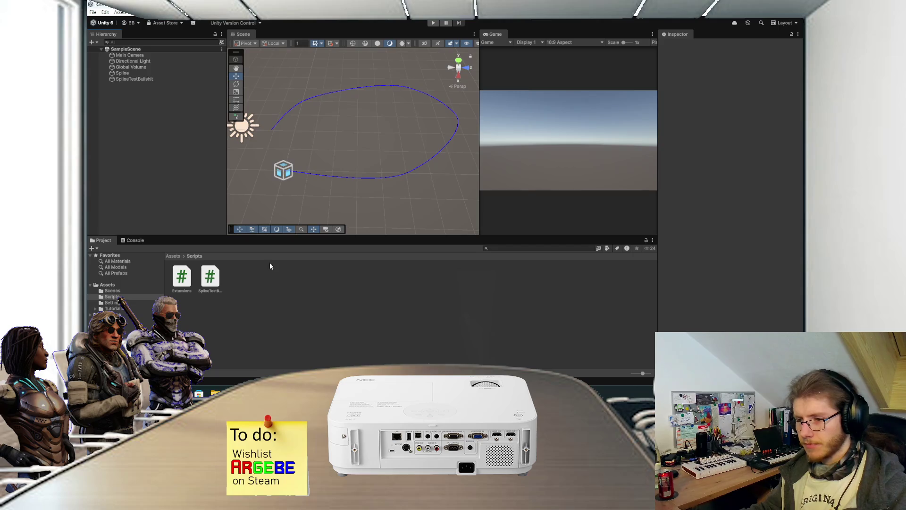
mouse_move(380, 393)
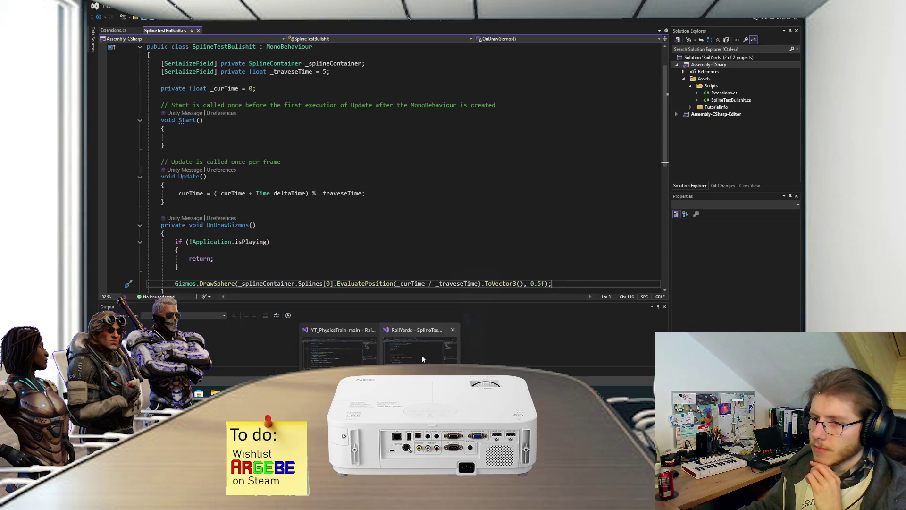
left_click(422, 359)
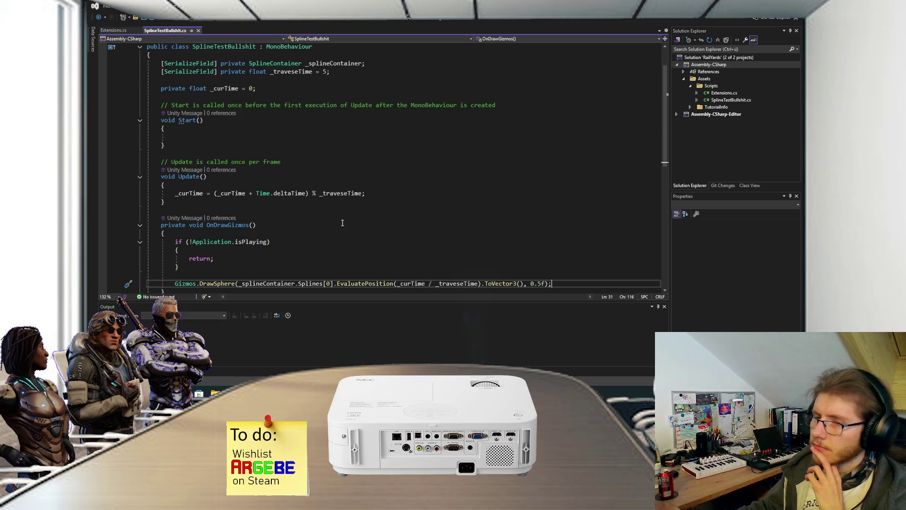
scroll(301, 187, "down", 2)
scroll(299, 189, "up", 2)
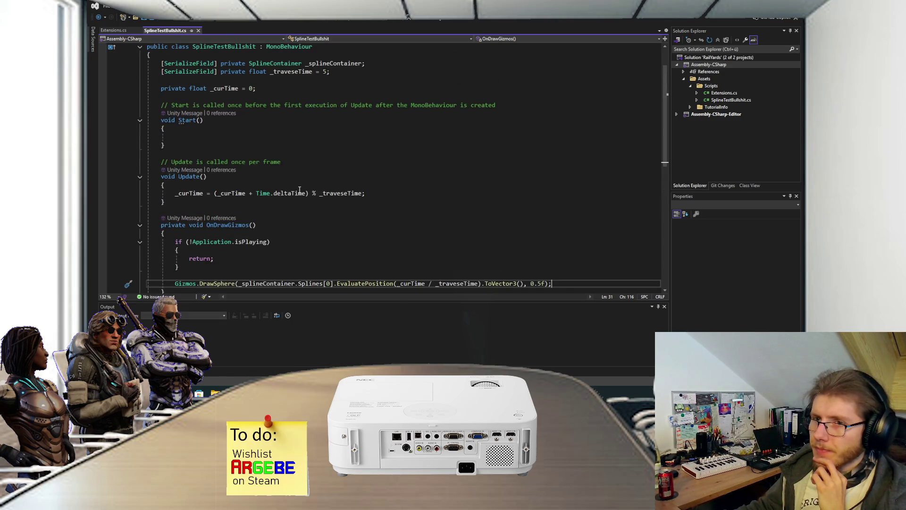
scroll(313, 221, "down", 2)
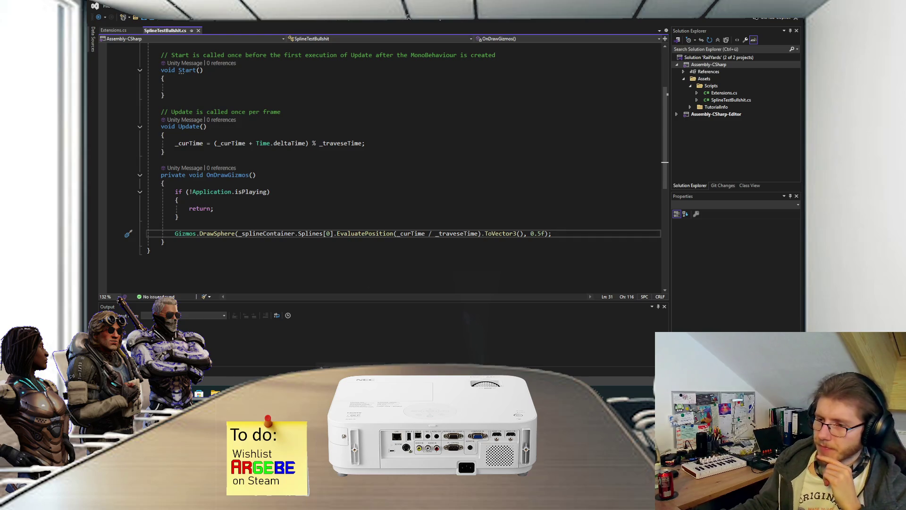
mouse_move(396, 393)
left_click(359, 347)
scroll(302, 169, "up", 3)
mouse_move(310, 168)
left_mouse_down()
mouse_move(330, 115)
mouse_move(318, 105)
mouse_move(340, 108)
mouse_move(339, 139)
left_mouse_up()
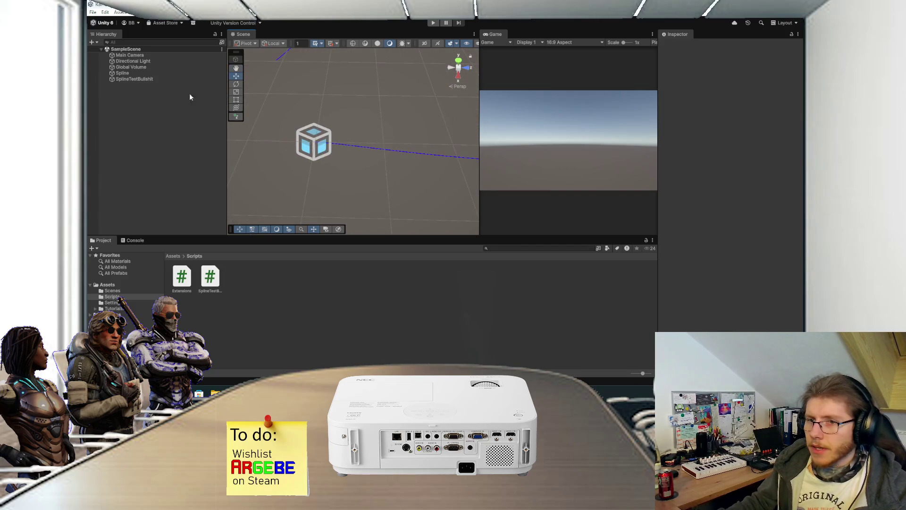
- Add a 3D cube to the scene named Engine
left_click(174, 255)
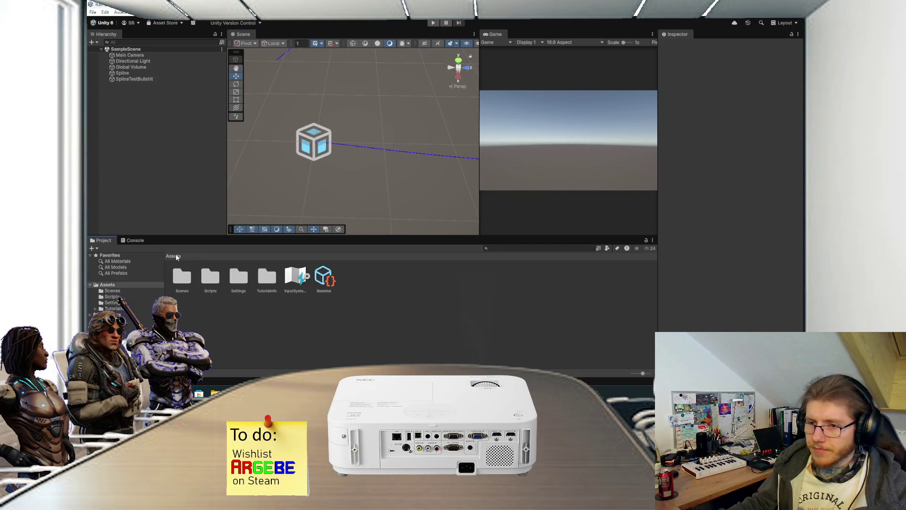
right_click(127, 110)
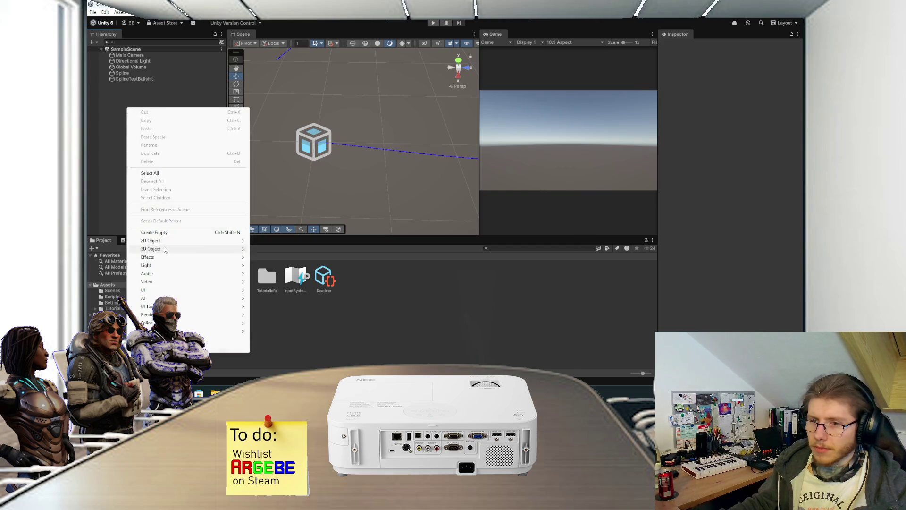
mouse_move(210, 250)
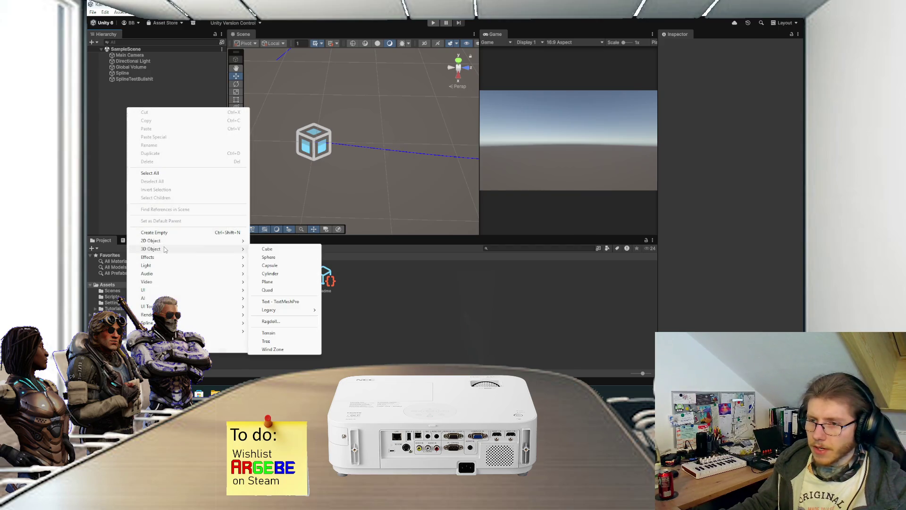
left_click(267, 249)
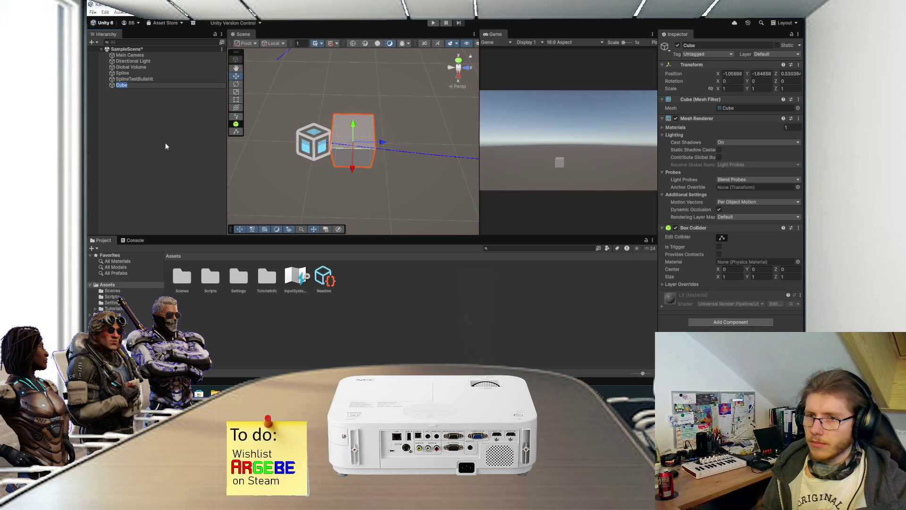
type("Engine")
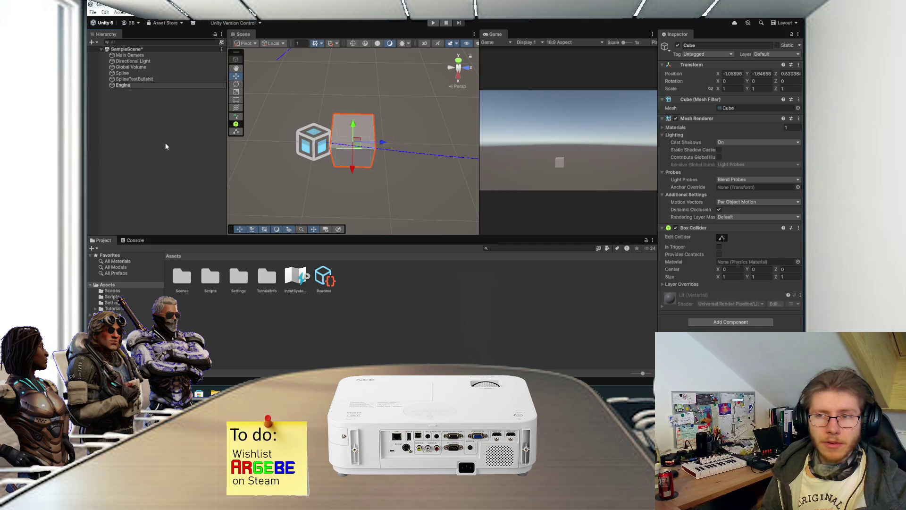
key("Return")
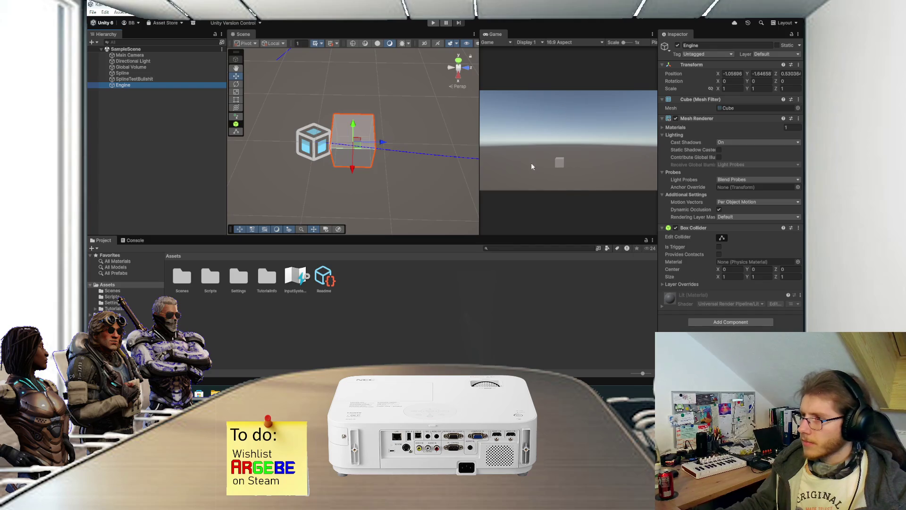
- Reset the Engine cube to the origin, shrink it to about 0.76, and set Z scale to 1
mouse_move(427, 123)
left_mouse_down()
mouse_move(390, 79)
mouse_move(402, 87)
left_mouse_up()
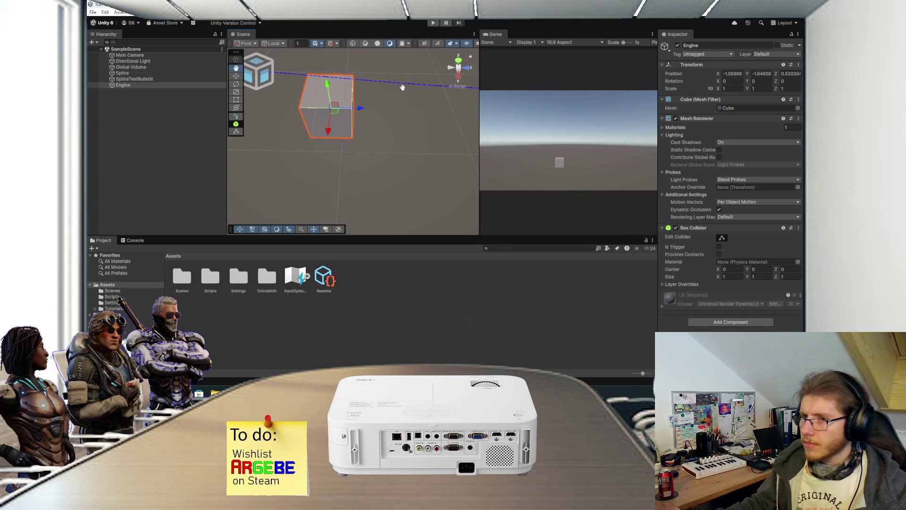
key("f")
right_click(707, 70)
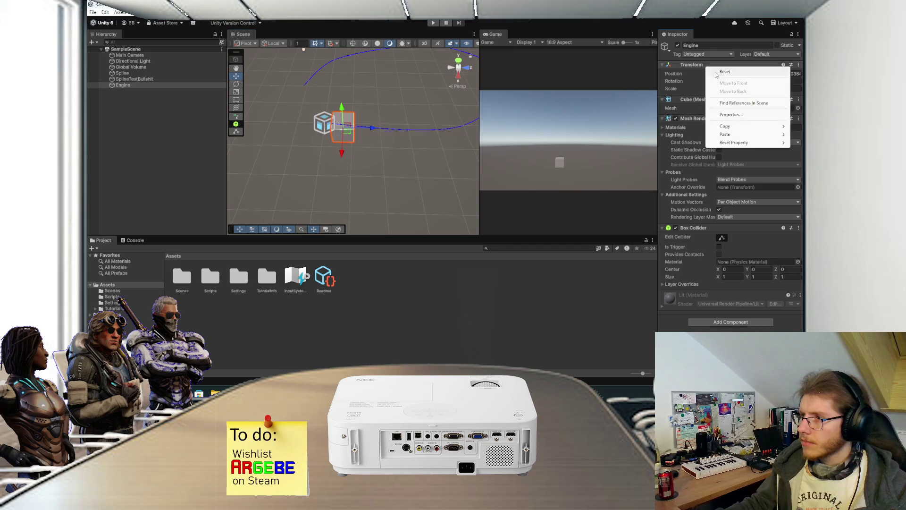
left_click(718, 74)
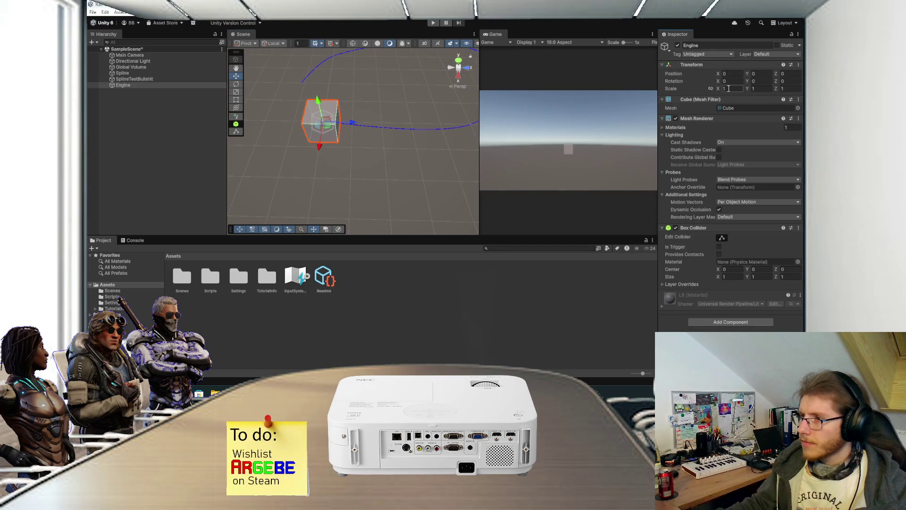
left_click_drag(713, 87, 711, 89)
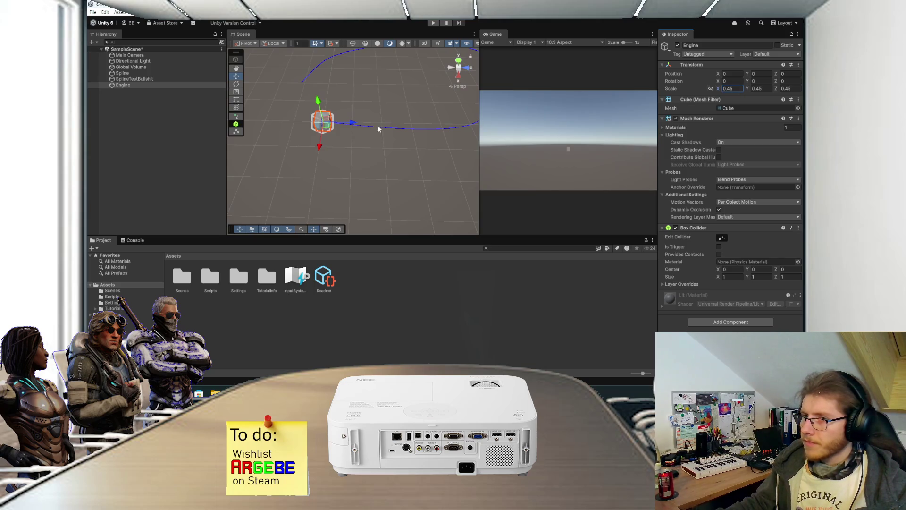
scroll(368, 130, "up", 2)
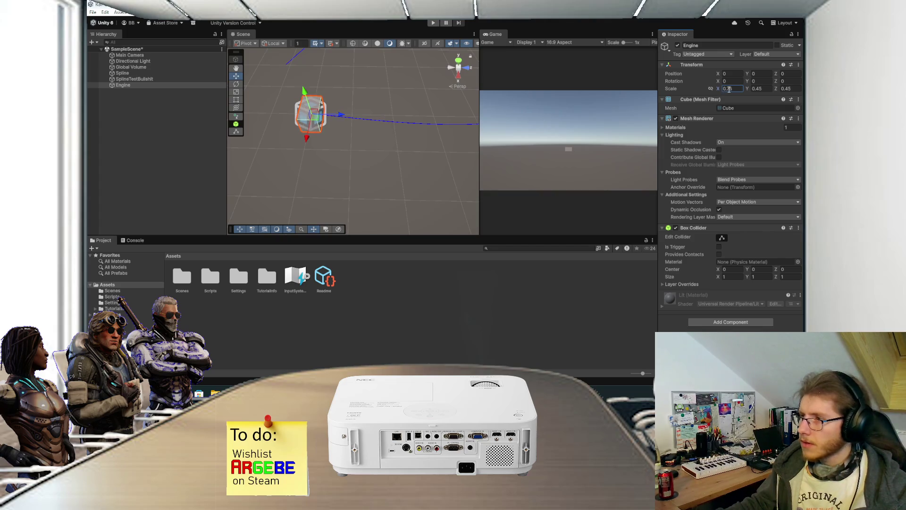
left_click_drag(773, 89, 788, 90)
type("0.5")
key("BackSpace")
type("45")
key("BackSpace")
key("BackSpace")
key("BackSpace")
type("1")
- Shrink Engine proportionally to scale 0.33, 0.33, 0.733 and save the scene
left_click(200, 132)
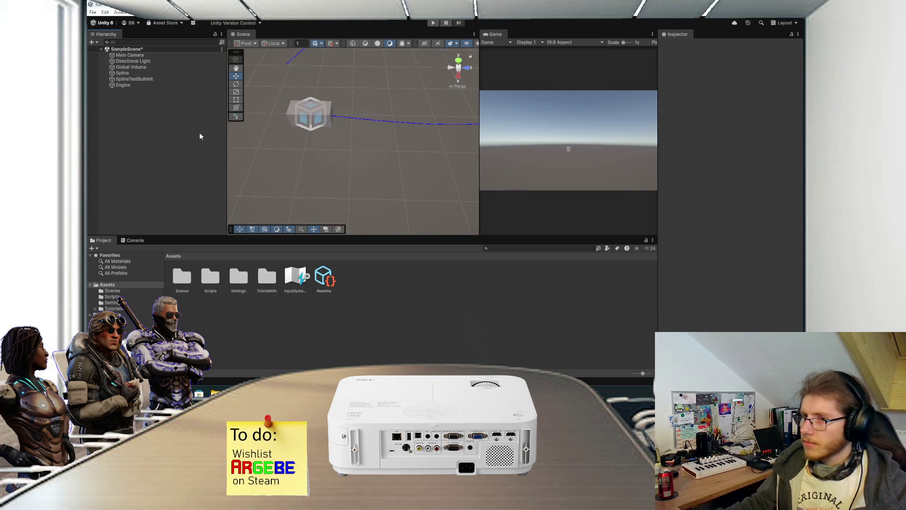
mouse_move(324, 123)
left_mouse_down()
mouse_move(339, 108)
mouse_move(324, 137)
mouse_move(311, 139)
mouse_move(331, 118)
mouse_move(320, 75)
mouse_move(310, 73)
mouse_move(323, 95)
left_mouse_up()
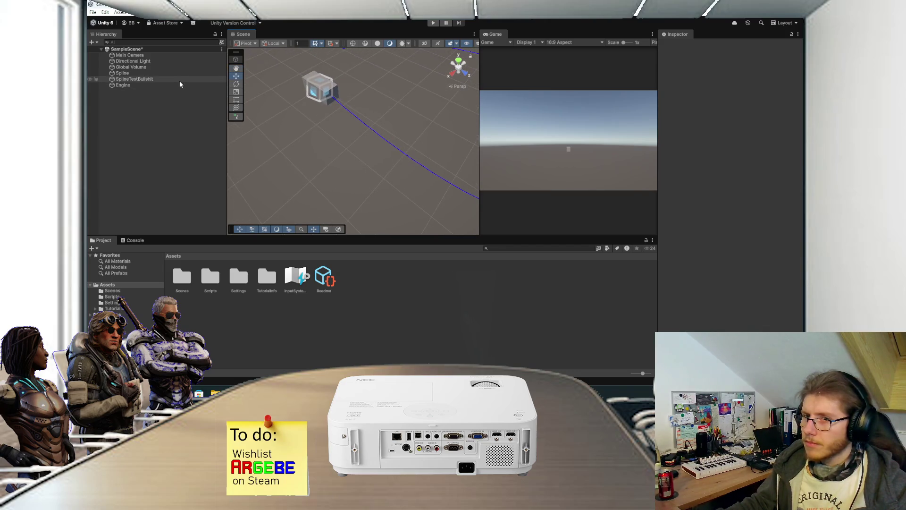
left_click(180, 85)
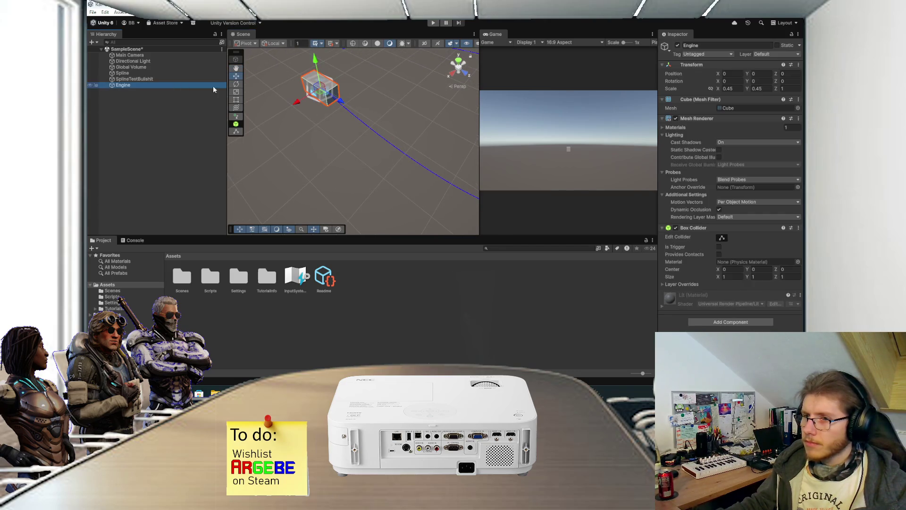
left_click(710, 88)
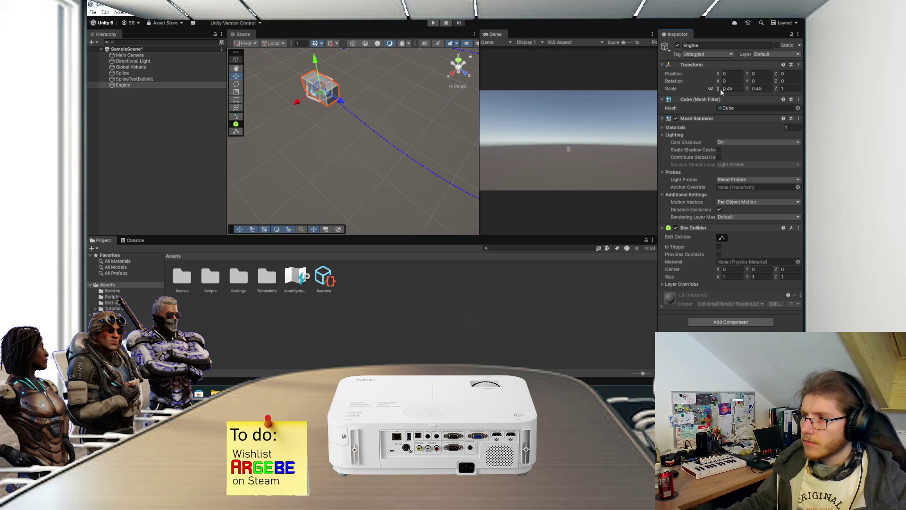
left_click_drag(721, 89, 718, 90)
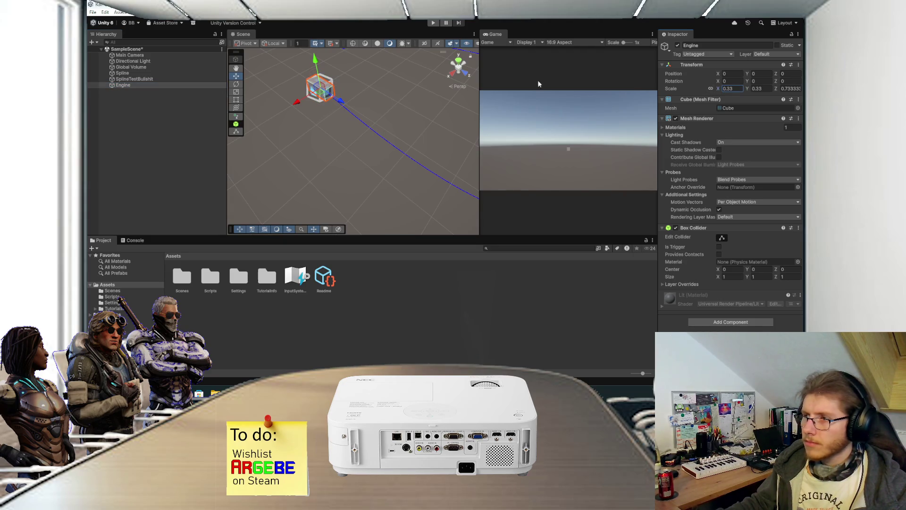
key("ctrl+s")
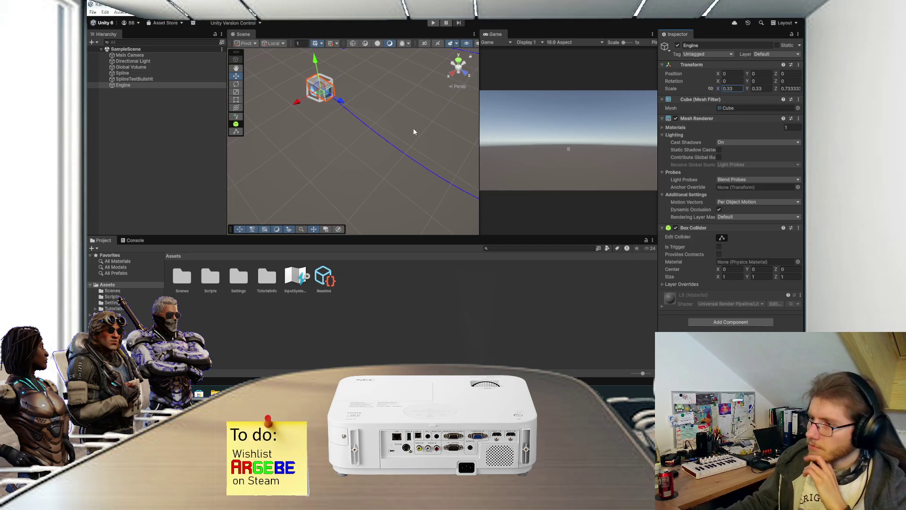
- Frame the whole spline loop in the scene view and reselect Engine
left_click(181, 154)
mouse_move(302, 123)
left_mouse_down()
mouse_move(358, 142)
mouse_move(415, 141)
mouse_move(438, 61)
mouse_move(396, 138)
left_mouse_up()
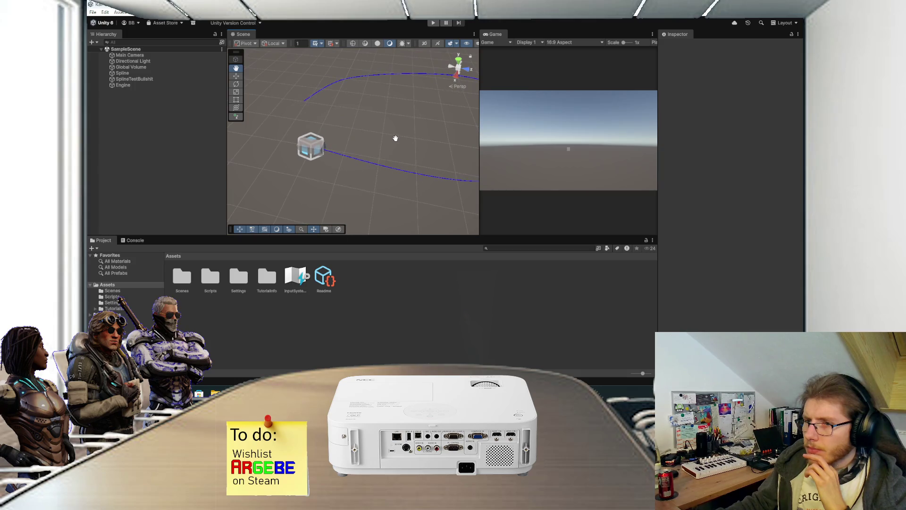
scroll(396, 142, "down", 1)
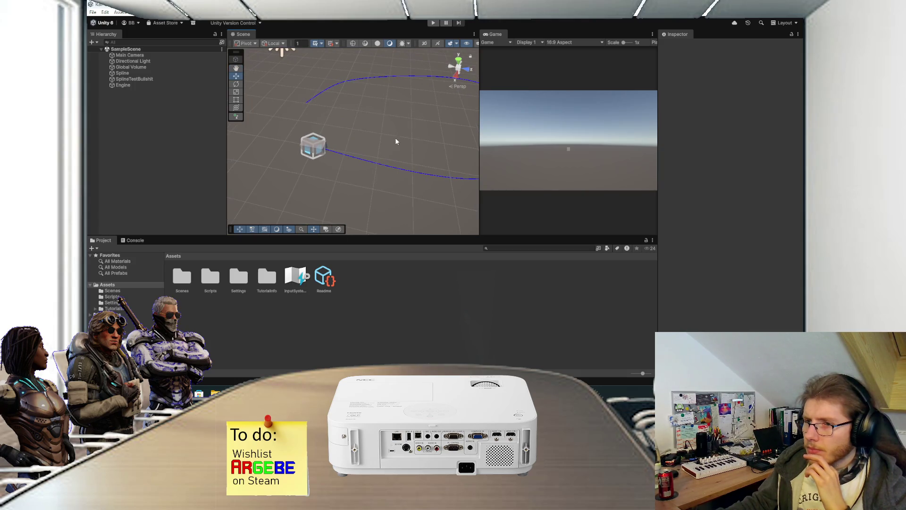
mouse_move(396, 137)
left_mouse_down()
mouse_move(332, 158)
mouse_move(366, 118)
mouse_move(362, 143)
mouse_move(370, 131)
mouse_move(374, 146)
left_mouse_up()
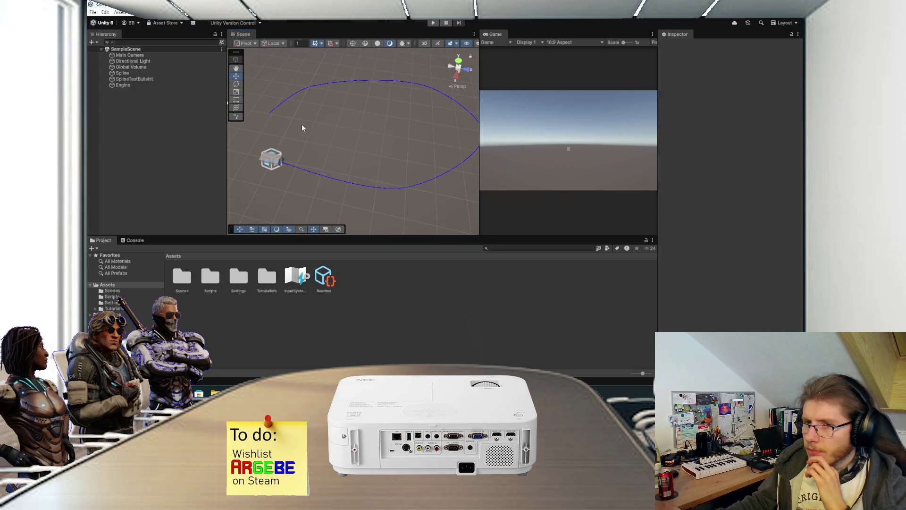
left_click(174, 86)
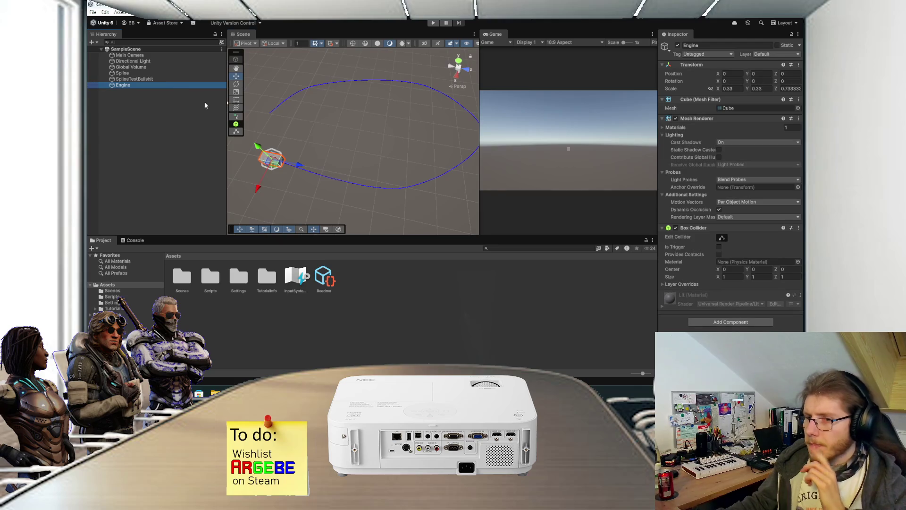
- Create a new MonoBehaviour script named EngineScript in the Scripts folder
double_click(214, 272)
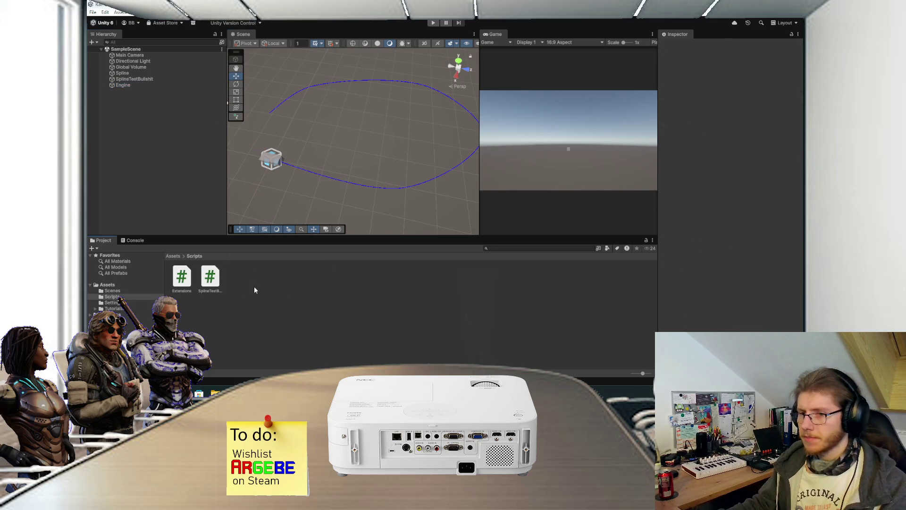
right_click(253, 286)
mouse_move(356, 76)
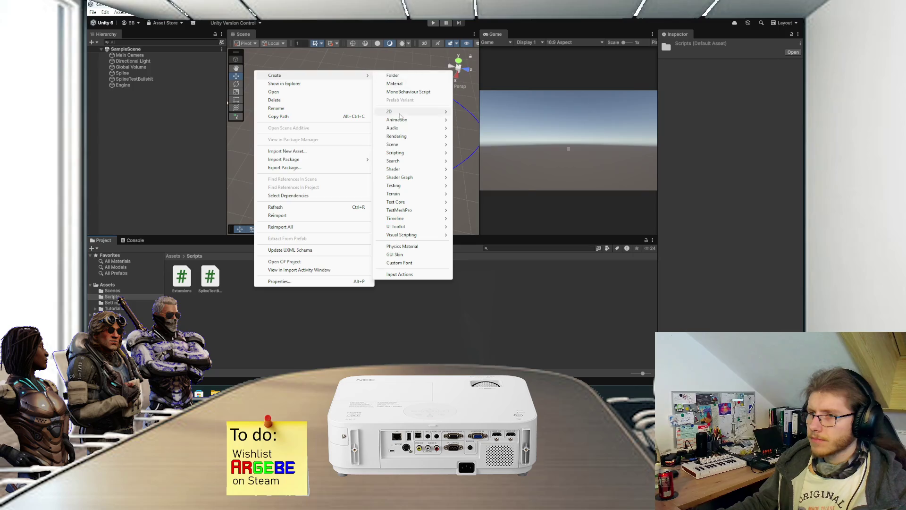
mouse_move(407, 153)
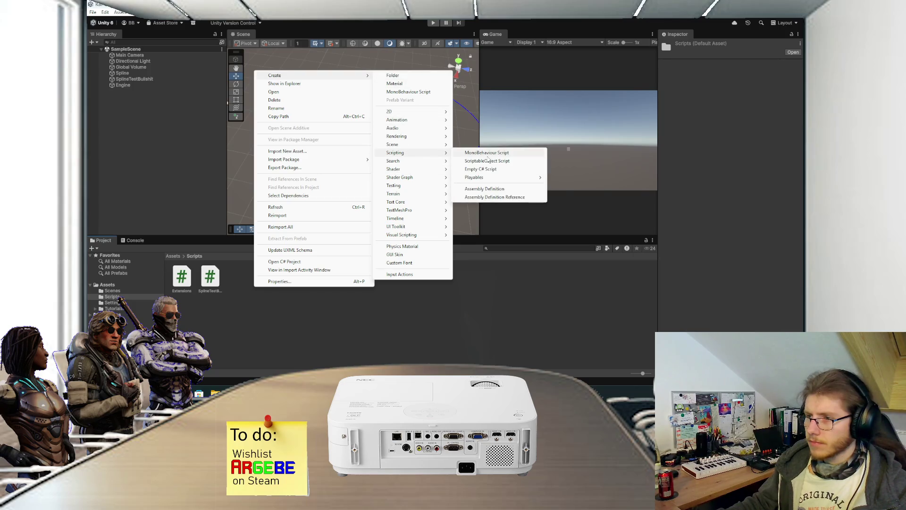
left_click(489, 155)
type("EngineScript")
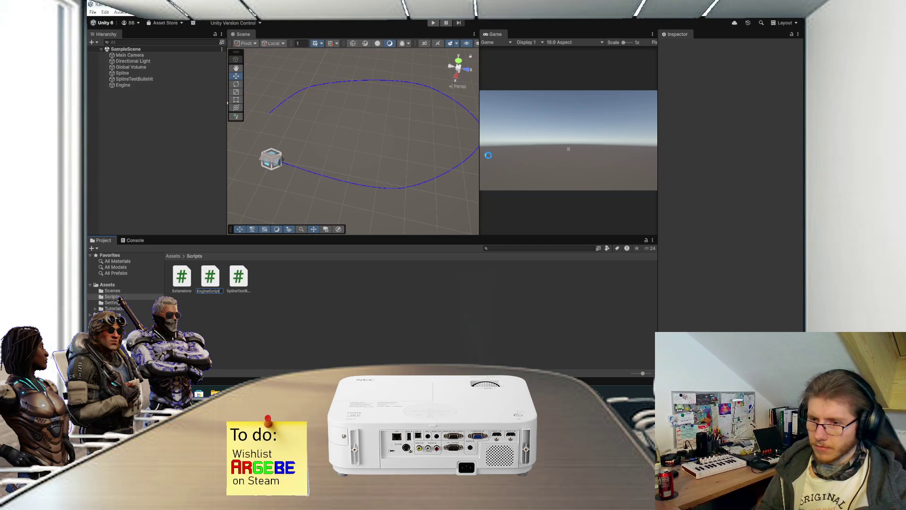
key("Return")
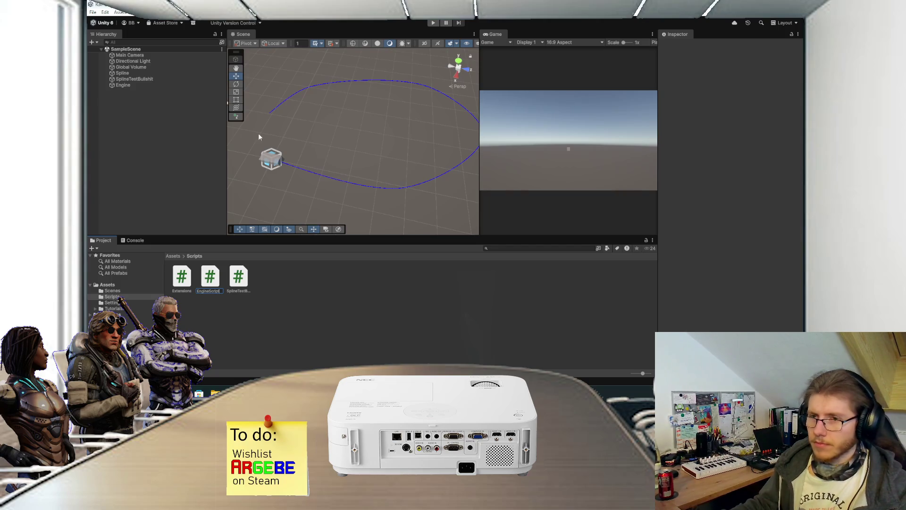
- Attach EngineScript to the Engine object and open it for editing
left_click(139, 87)
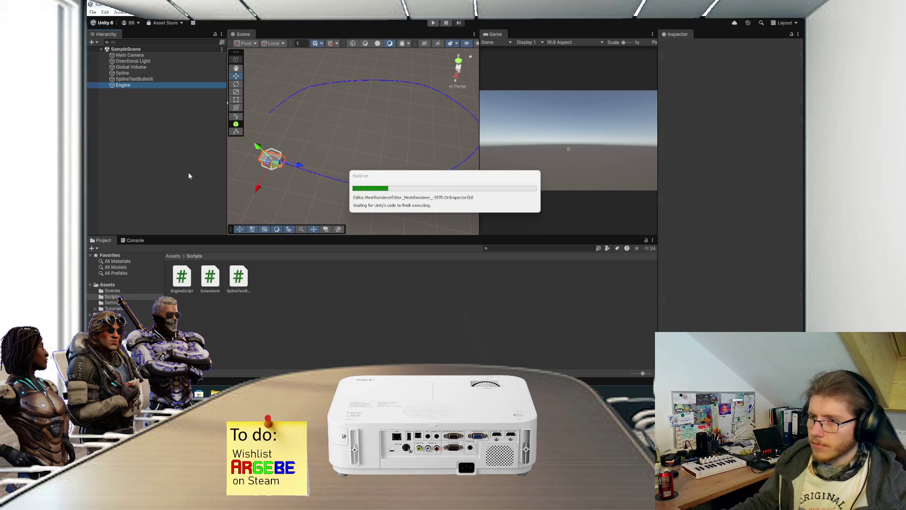
mouse_move(184, 276)
left_mouse_down()
mouse_move(433, 317)
mouse_move(729, 315)
left_mouse_up()
left_click(188, 279)
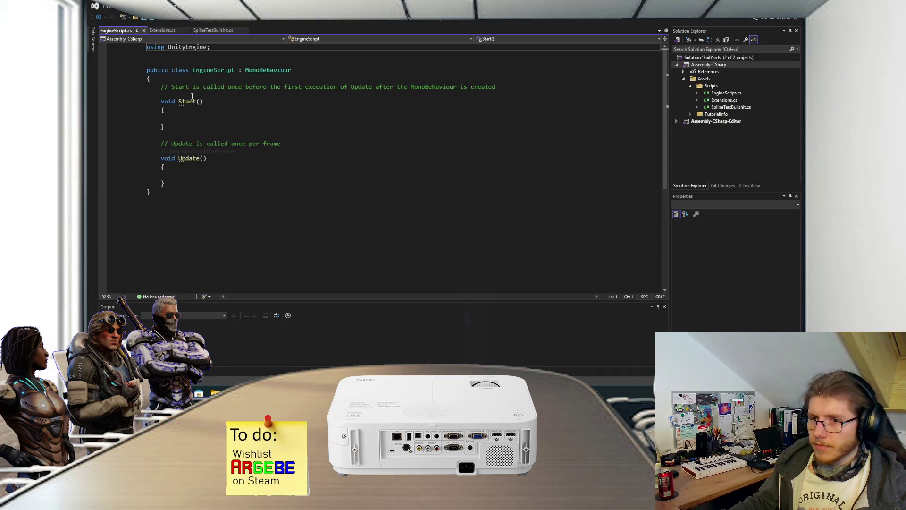
- Add '[SerializeField] private SplineContainer _splineContainer;' at the top of EngineScript, importing UnityEngine.Splines
left_click(202, 79)
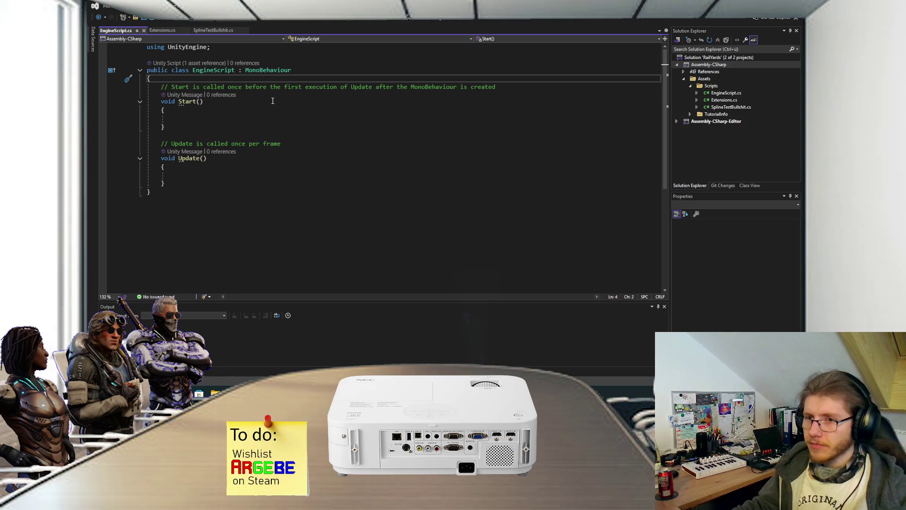
key("Return")
key("Return")
key("Up")
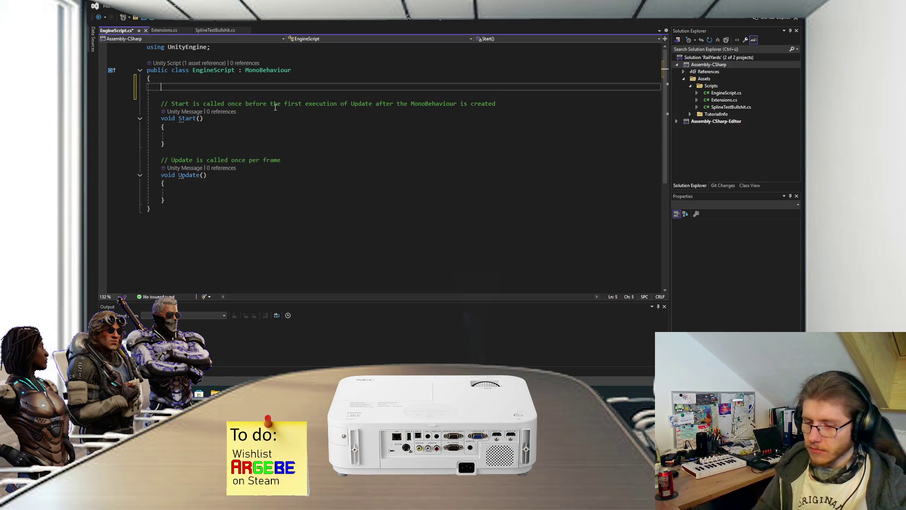
type("Splin")
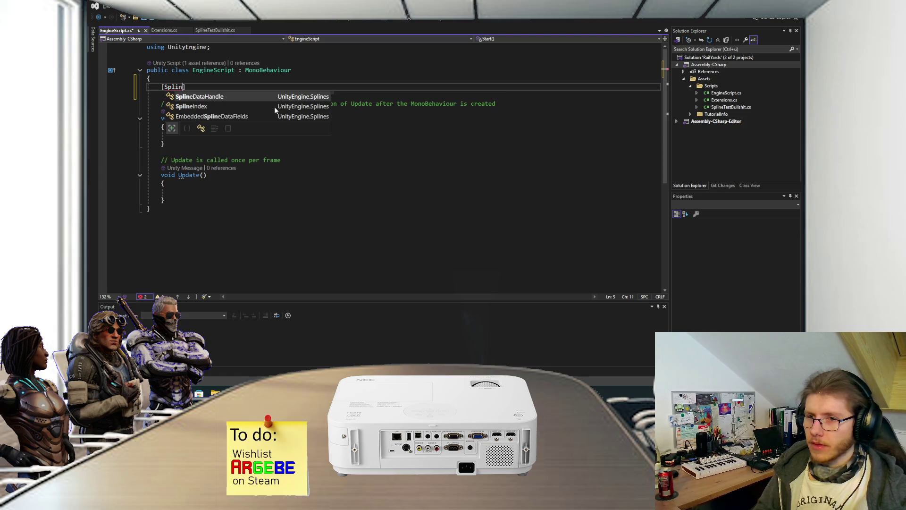
type("er")
key("Tab")
type("] private eSP")
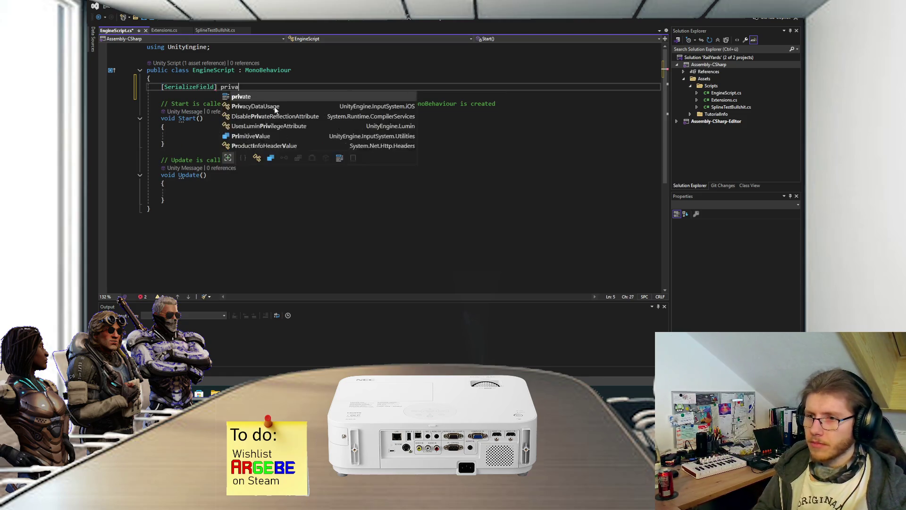
key("BackSpace")
key("BackSpace")
key("BackSpace")
type("Spline")
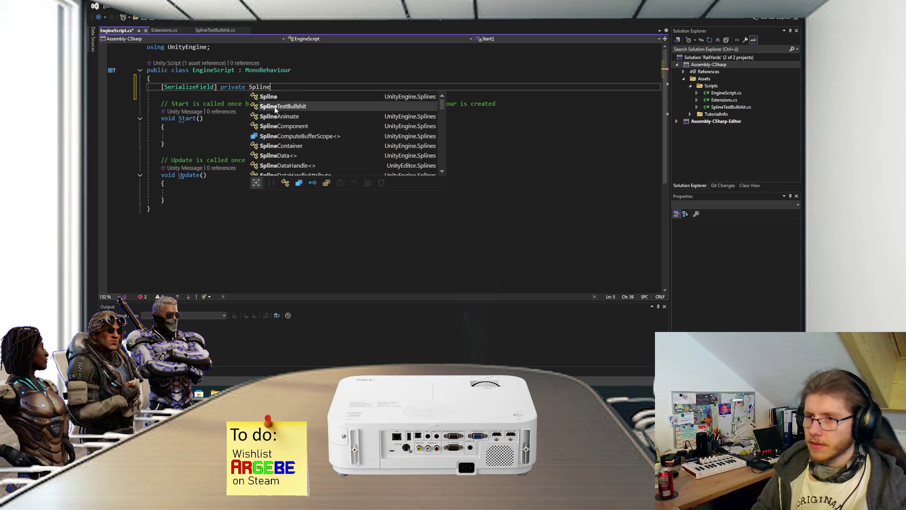
type("Cont")
key("Tab")
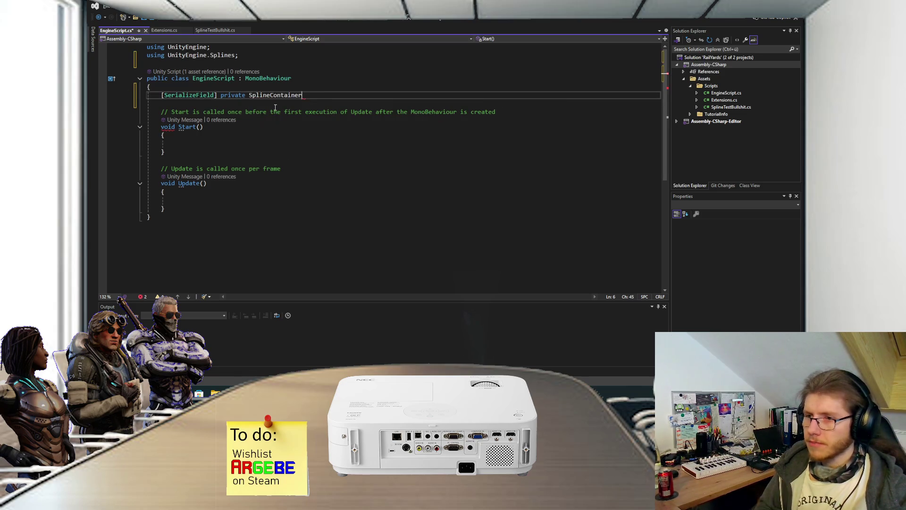
type(" _splineContainers")
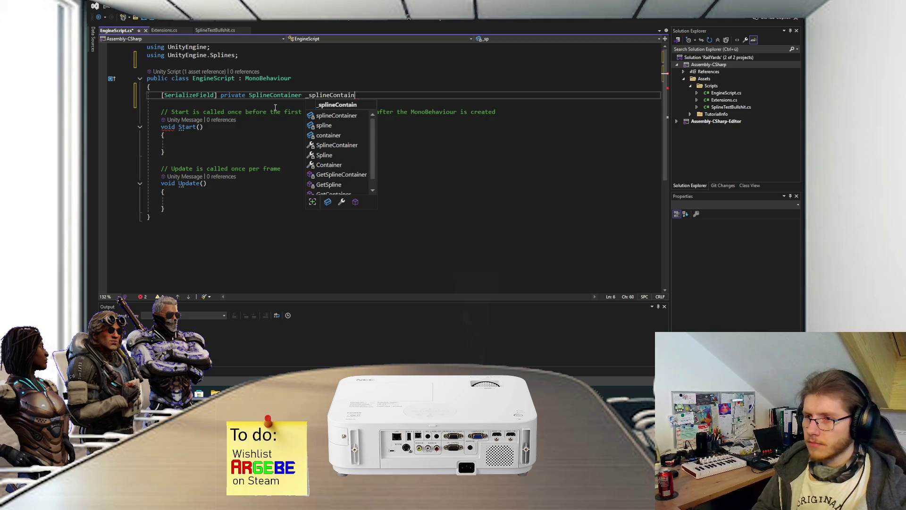
key("BackSpace")
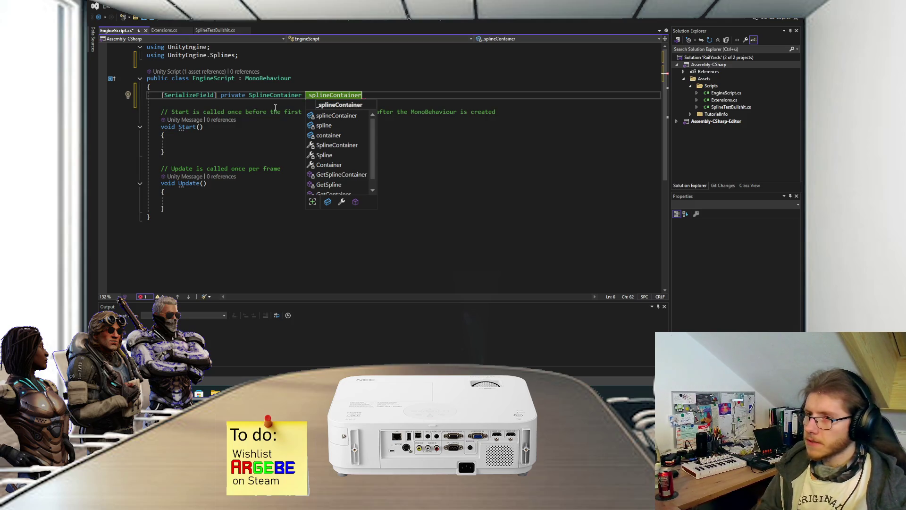
type(";")
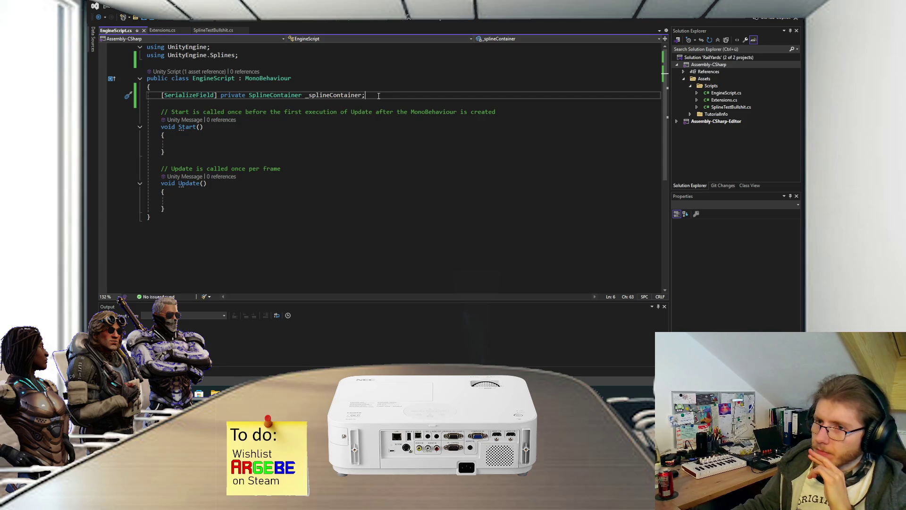
mouse_move(380, 393)
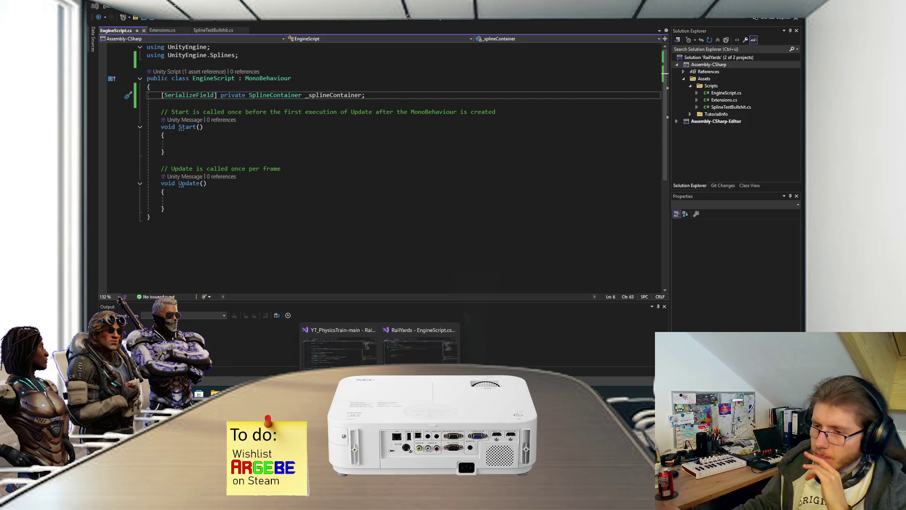
left_click(338, 354)
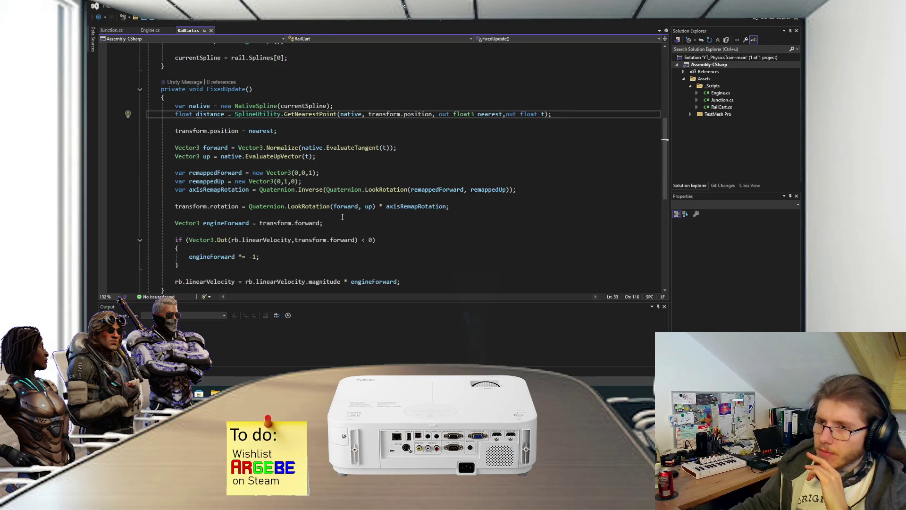
- Review RailCart.cs fields: the Spline currentSpline and the serialized SplineContainer rail field
scroll(343, 216, "down", 2)
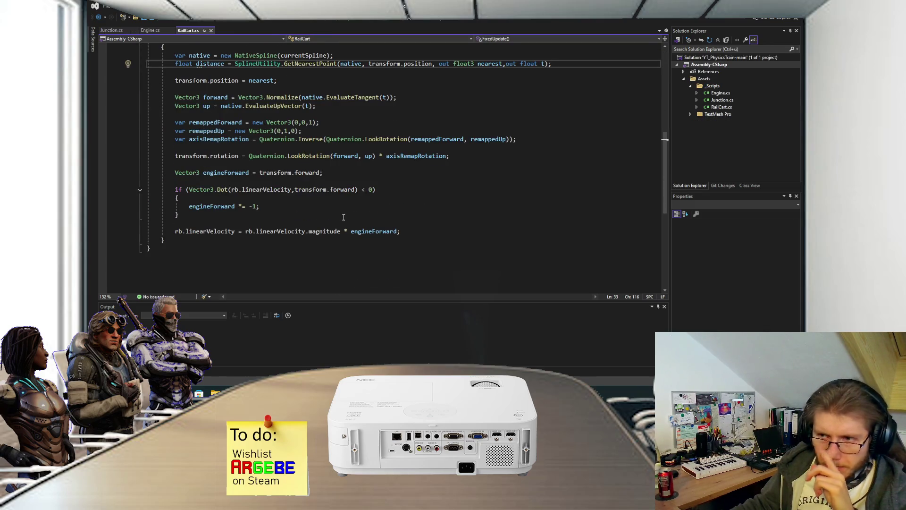
scroll(344, 217, "up", 2)
scroll(342, 218, "down", 1)
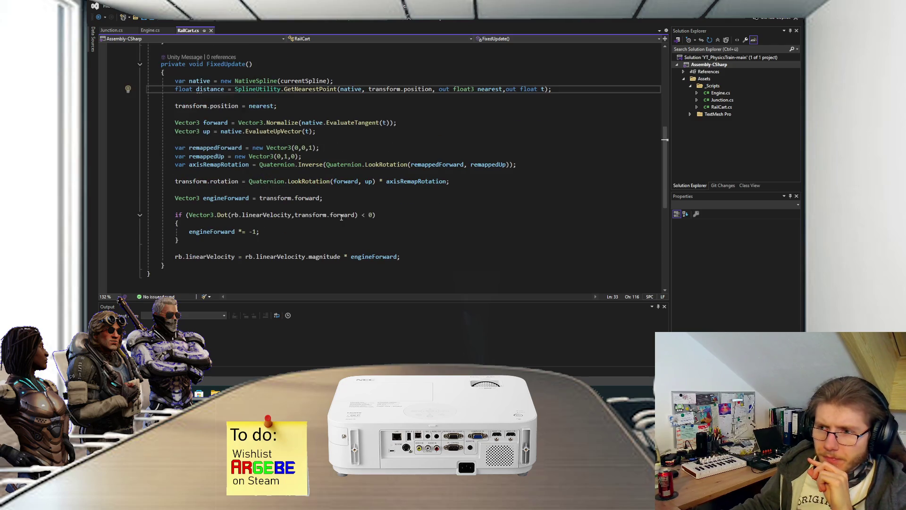
scroll(342, 217, "up", 2)
scroll(341, 217, "down", 1)
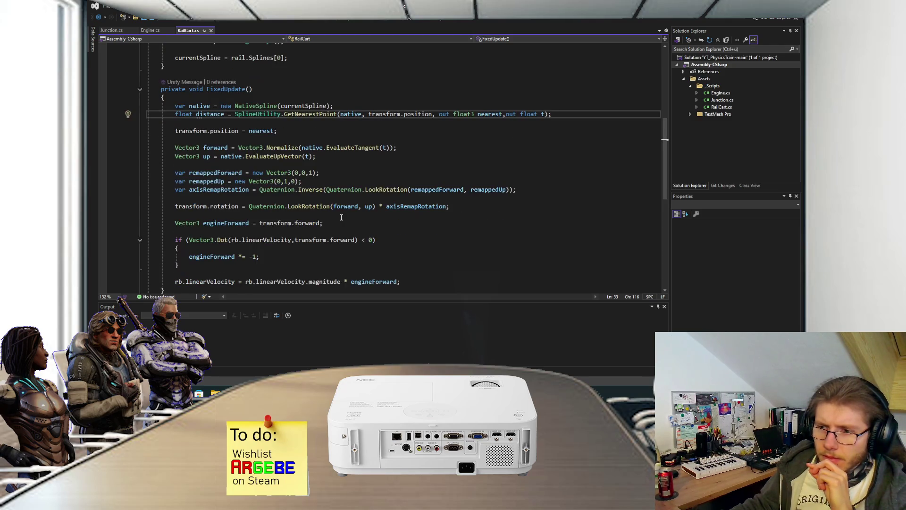
scroll(340, 215, "up", 3)
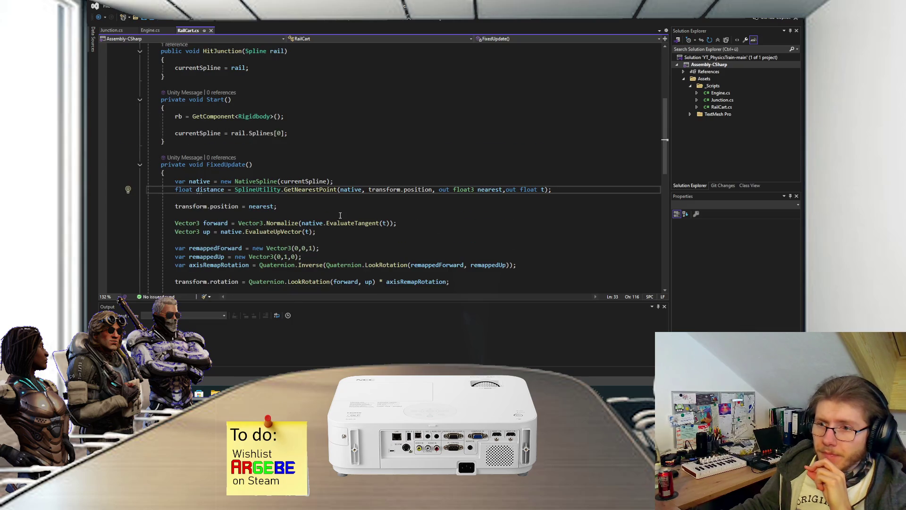
scroll(340, 215, "up", 2)
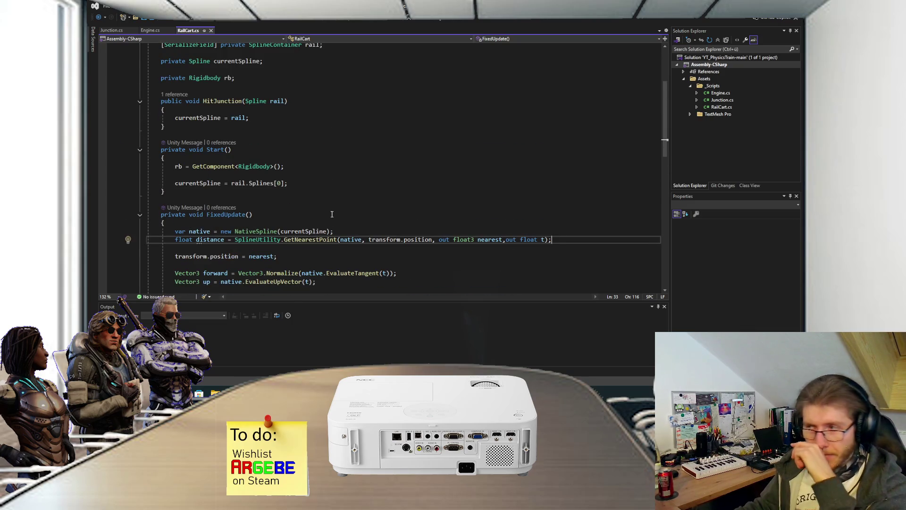
scroll(325, 234, "up", 1)
scroll(324, 234, "up", 2)
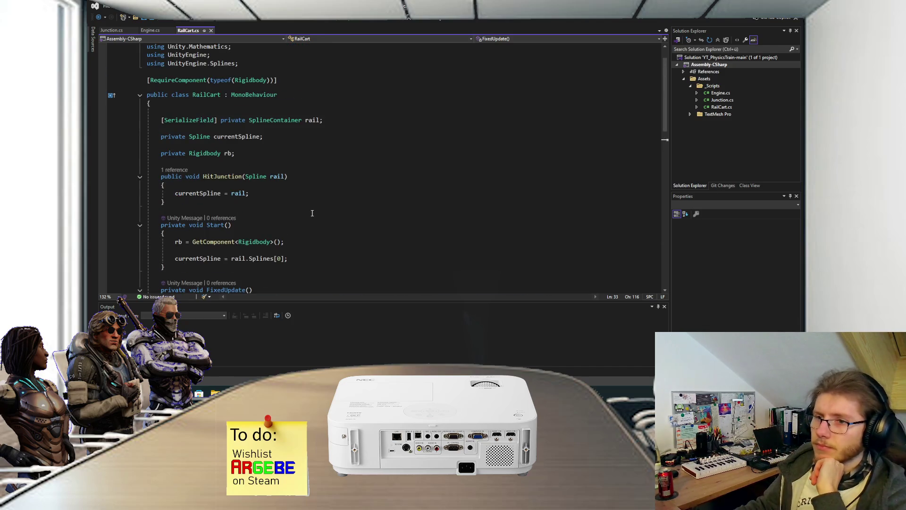
left_click(200, 137)
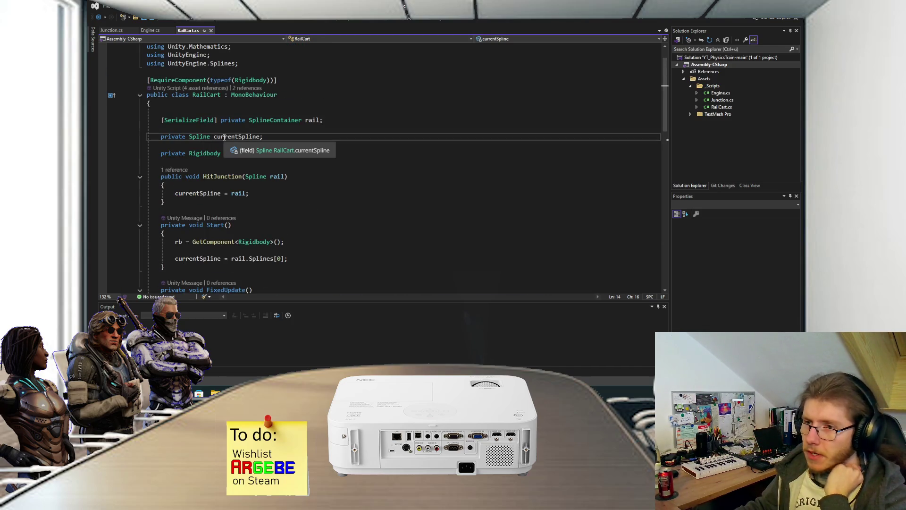
left_click(258, 121)
left_click(342, 121)
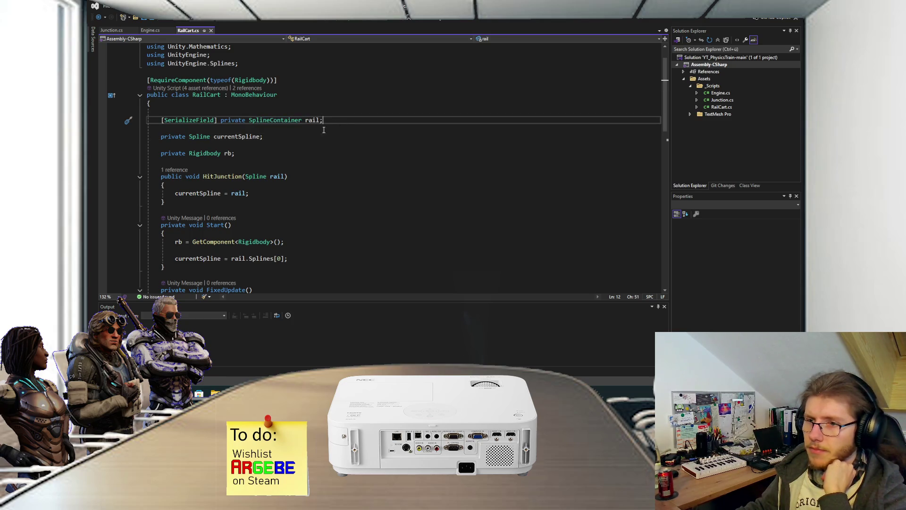
- Scroll down past HitJunction to the rb assignment in RailCart's Start method
scroll(324, 130, "down", 2)
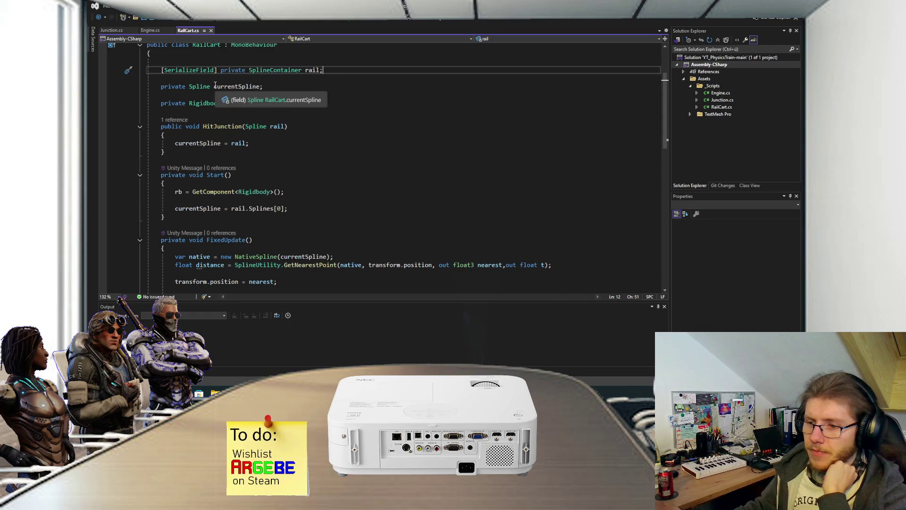
scroll(211, 110, "down", 1)
scroll(222, 111, "down", 1)
mouse_move(251, 114)
left_mouse_down()
mouse_move(203, 76)
mouse_move(236, 53)
left_mouse_up()
left_click(251, 111)
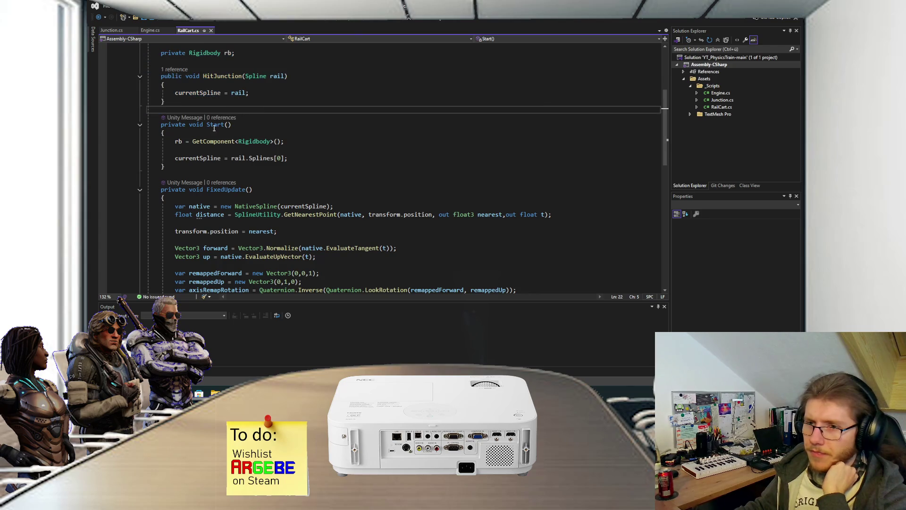
left_click(175, 141)
left_click(333, 148)
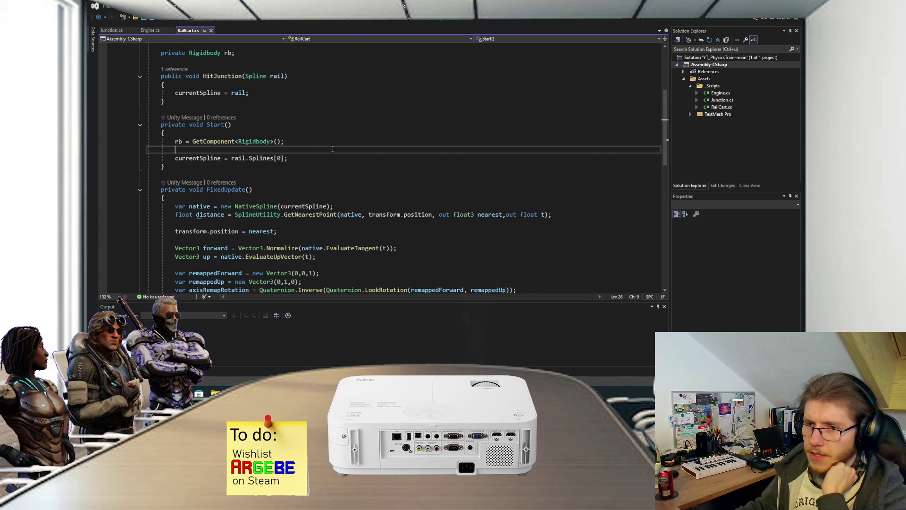
- Select the 'currentSpline = rail.Splines[0]' line in Start and highlight every currentSpline use
scroll(333, 149, "down", 2)
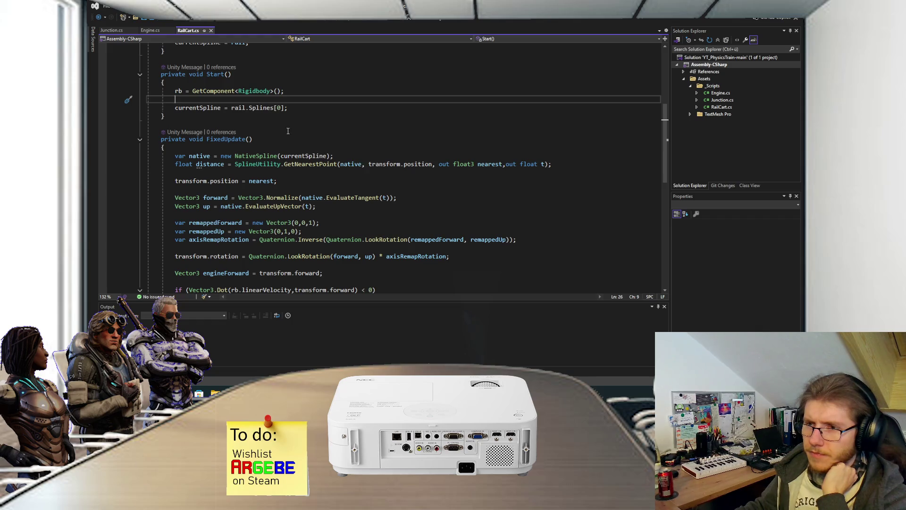
left_click_drag(175, 108, 288, 108)
left_click(312, 111)
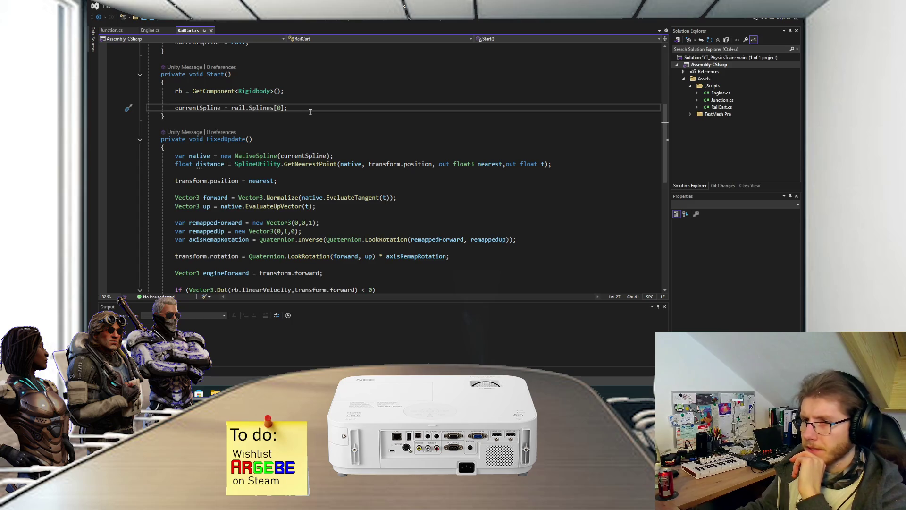
scroll(310, 112, "down", 1)
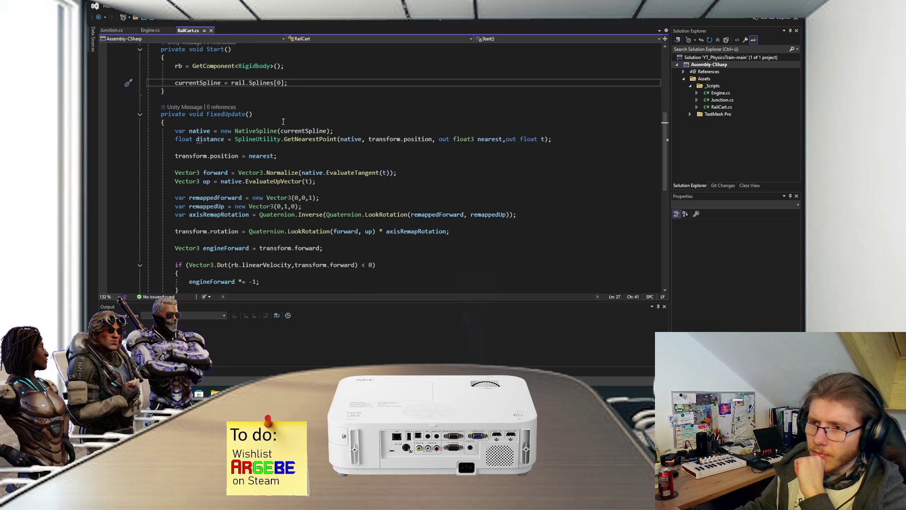
left_click(216, 83)
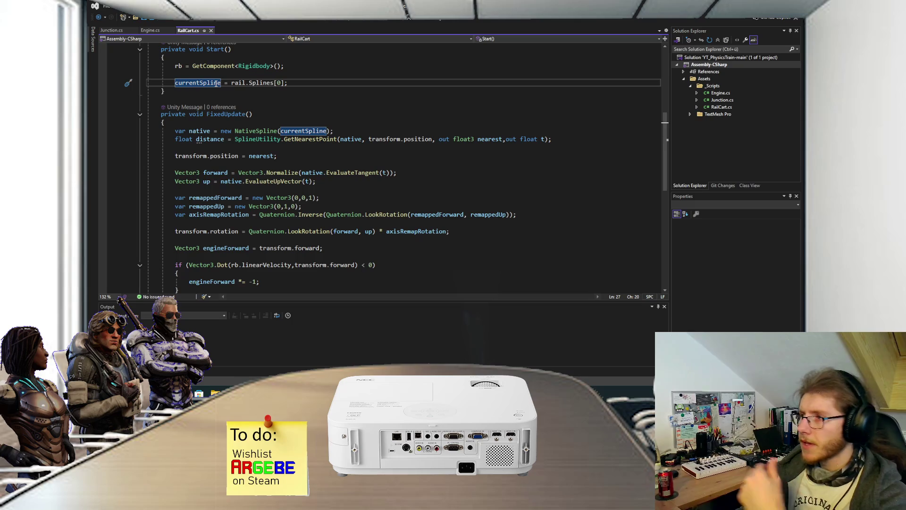
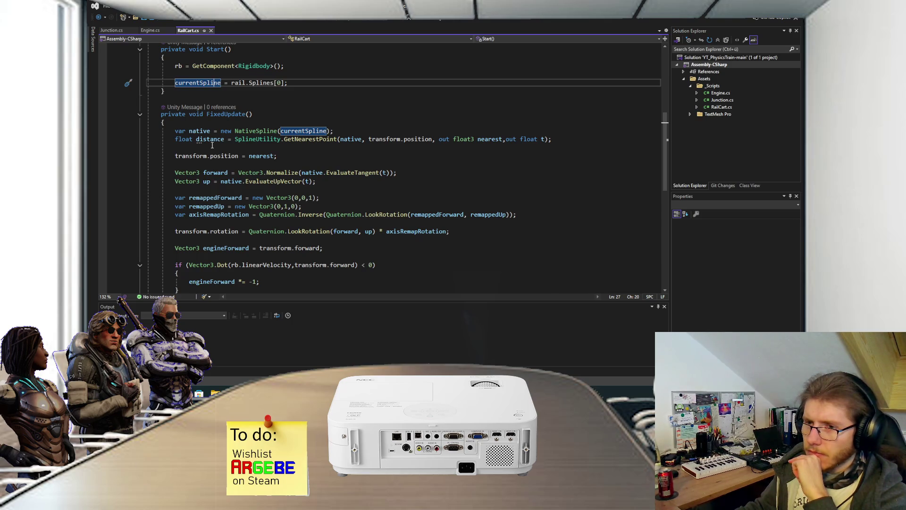
- Glance at the soundtrack player, then select the transform.position = nearest line in RailCart.cs
key("alt+Tab")
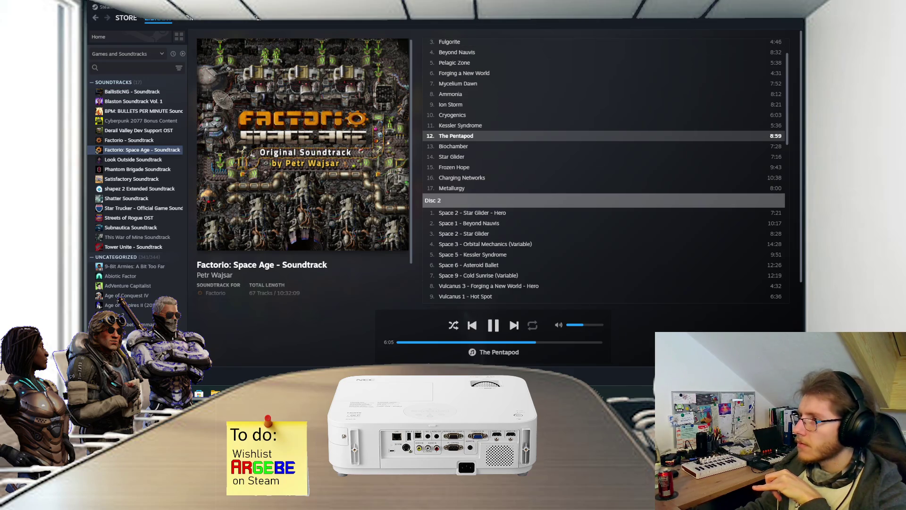
key("alt+Tab")
left_click(346, 131)
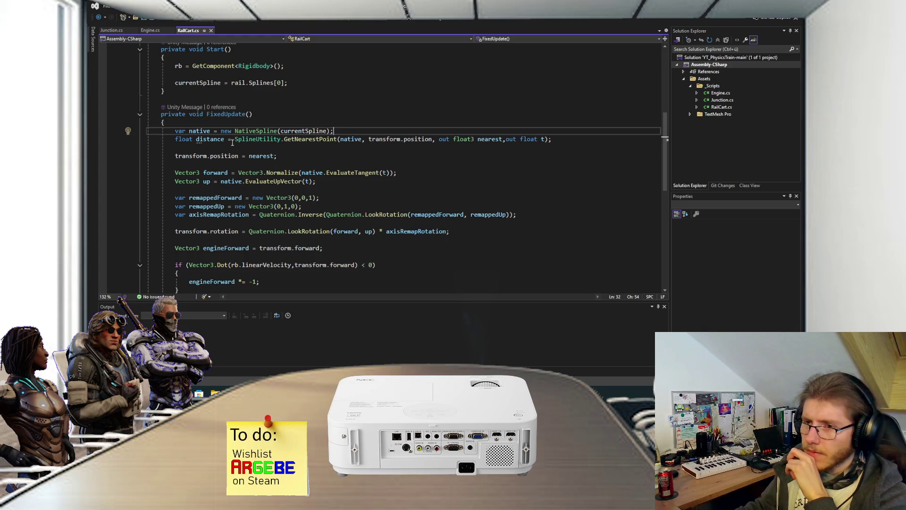
left_click_drag(176, 158, 276, 160)
left_click(286, 160)
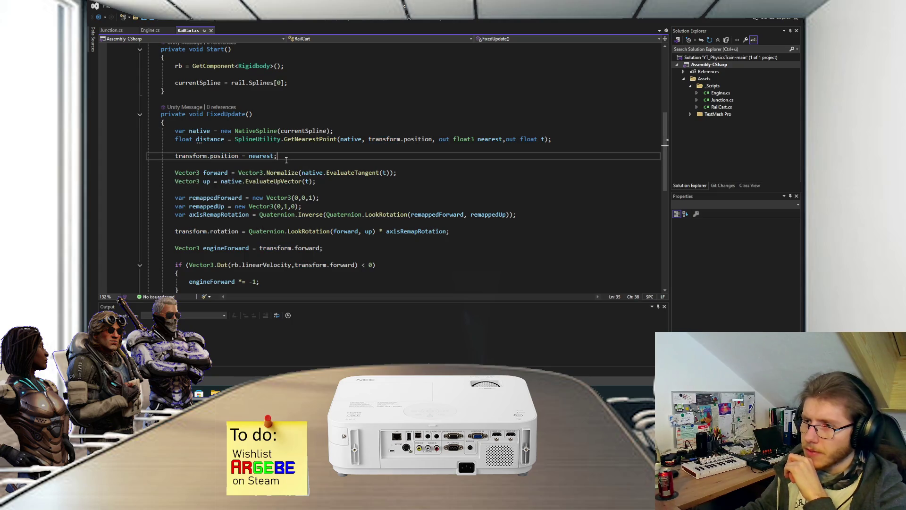
- Inspect the nearest variable in FixedUpdate and bring the RailYards solution's EngineScript.cs forward
left_click(261, 159)
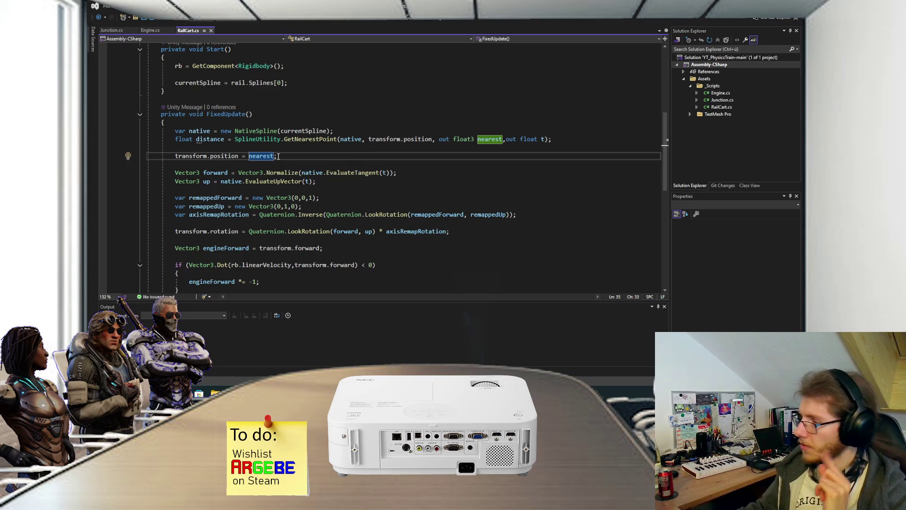
mouse_move(214, 154)
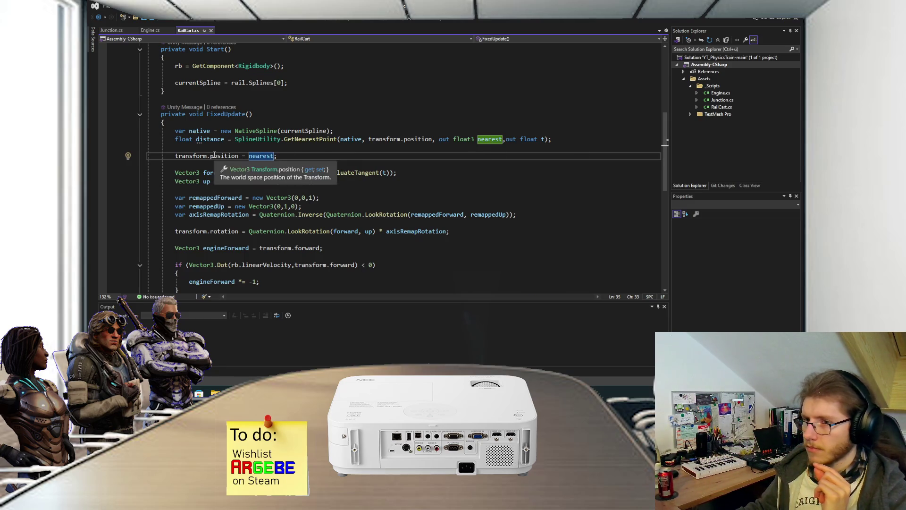
mouse_move(252, 154)
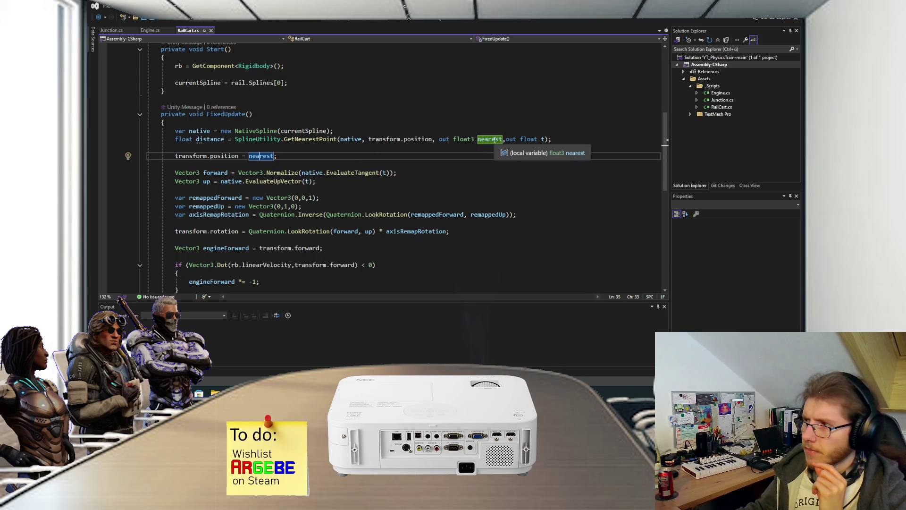
left_click(374, 166)
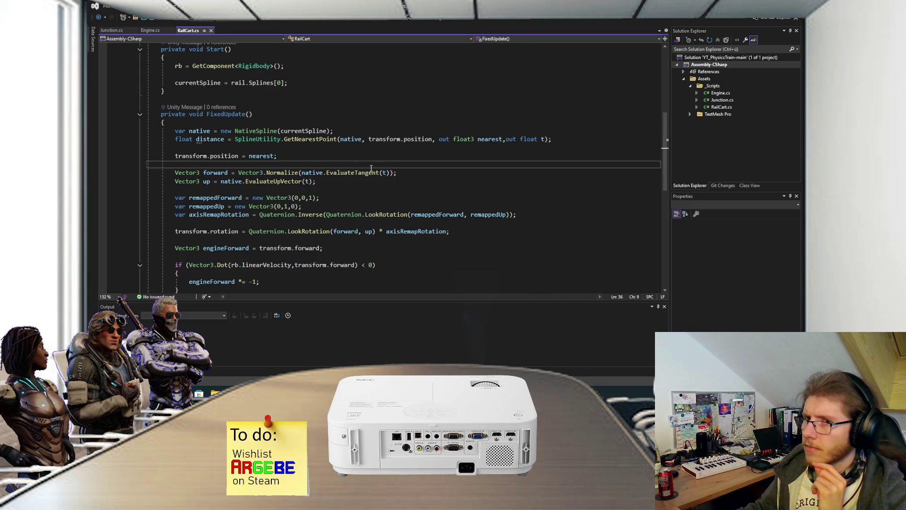
left_click(420, 347)
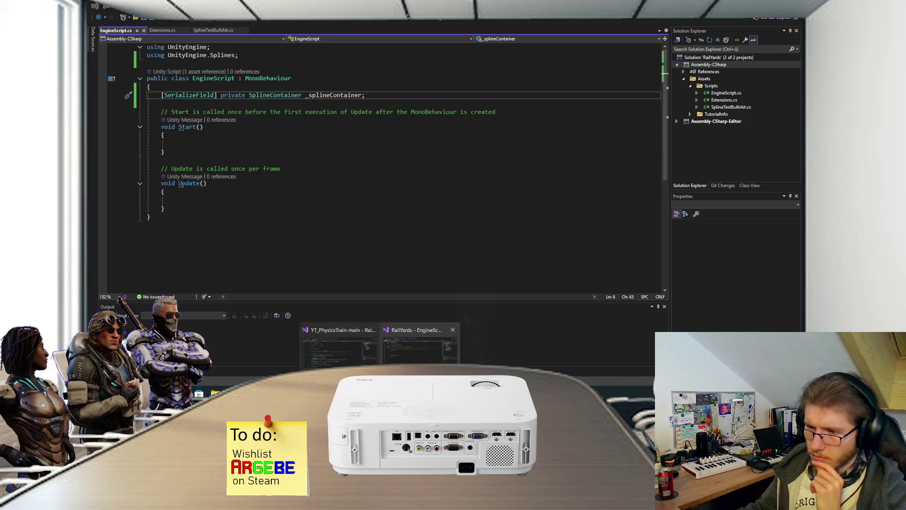
- In Extensions.cs ToVector3, try a temporary Vector3 variable assigned from floats, then delete it
left_click(166, 30)
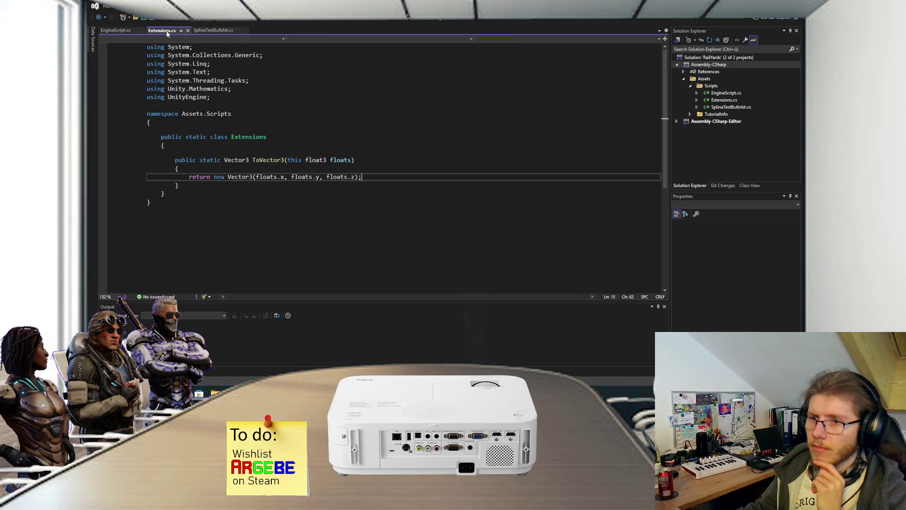
left_click(271, 169)
key("Return")
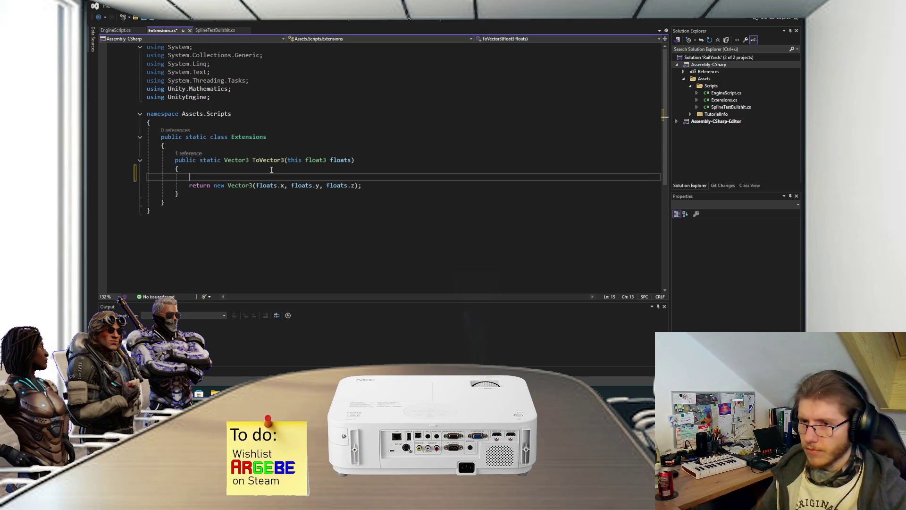
type("var vector = new")
key("Tab")
key("Return")
type("vector = floats")
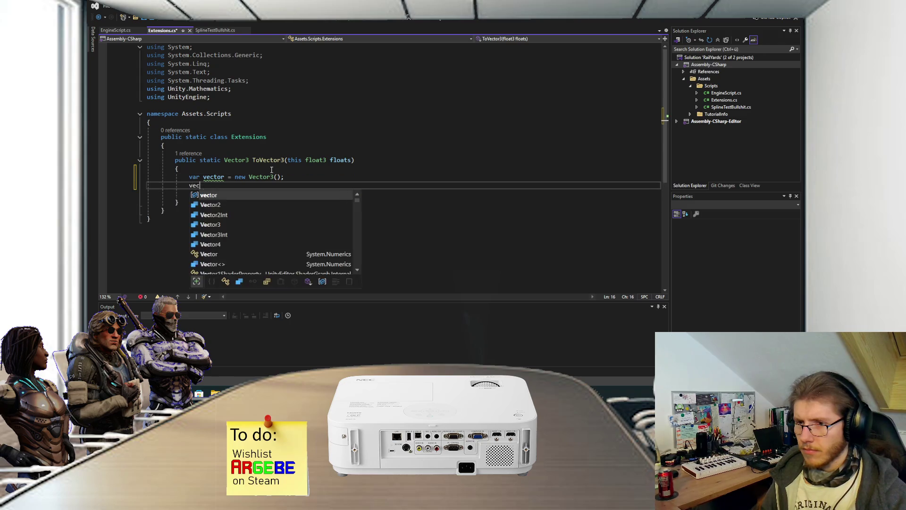
type(";")
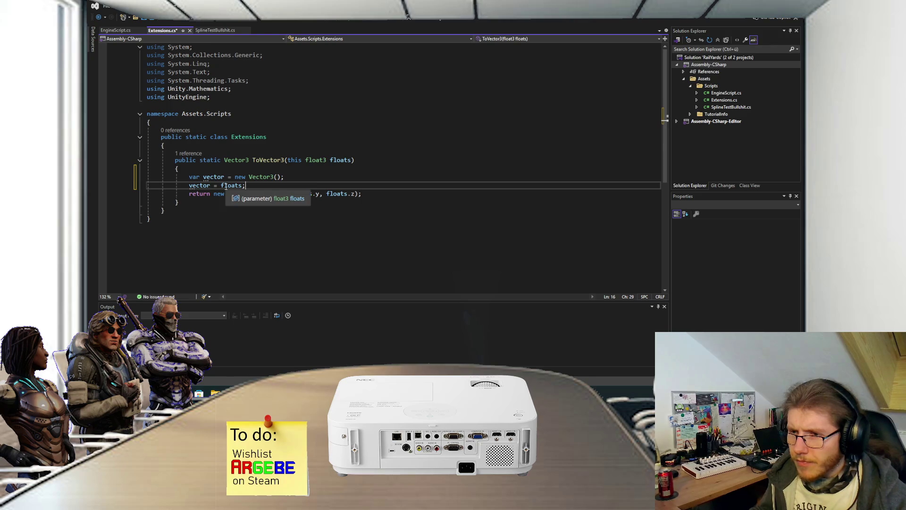
left_click_drag(246, 186, 181, 169)
key("BackSpace")
- Make ToVector3 return floats with the new Vector3 construction commented out, and save Extensions.cs
left_click(211, 177)
type("//")
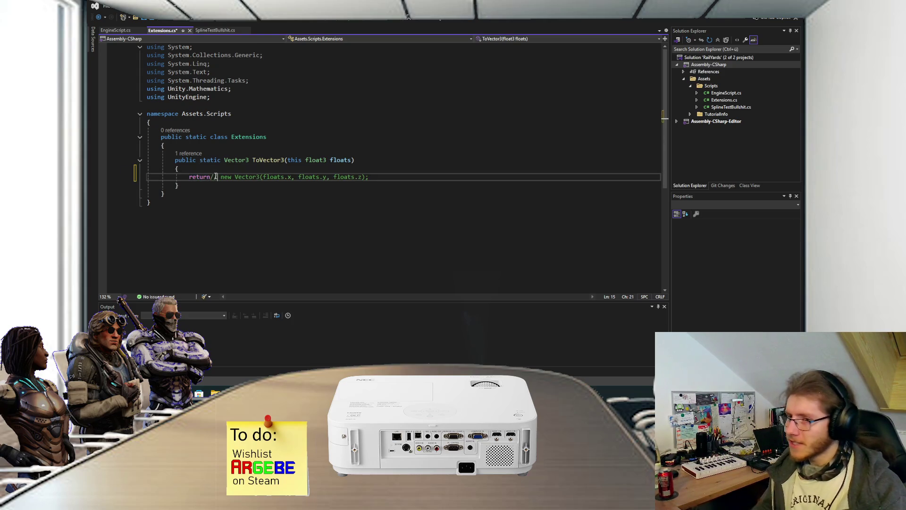
key("BackSpace")
key("BackSpace")
type("//")
key("Left")
key("Left")
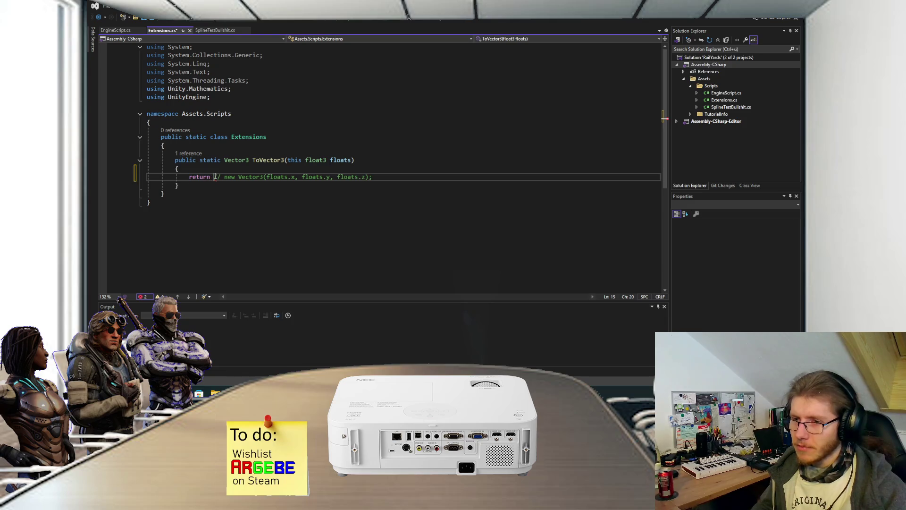
type("floats;")
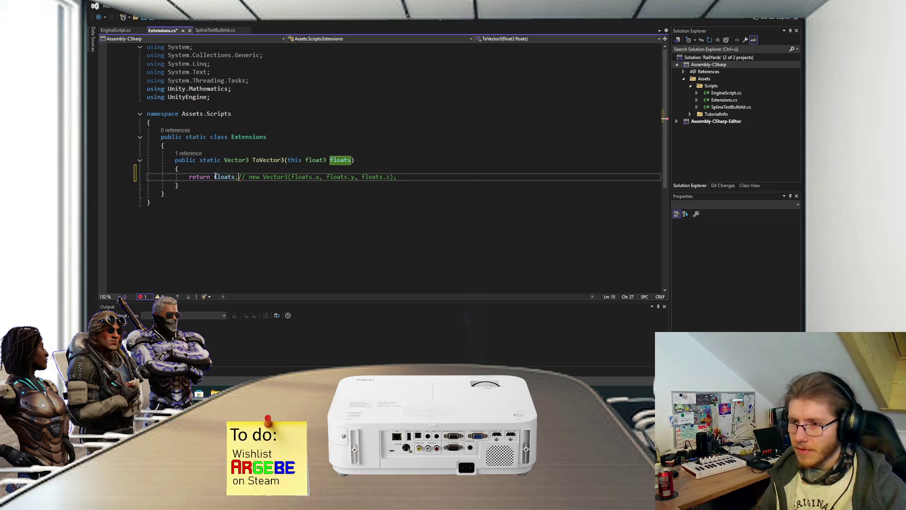
left_click(232, 169)
key("ctrl+s")
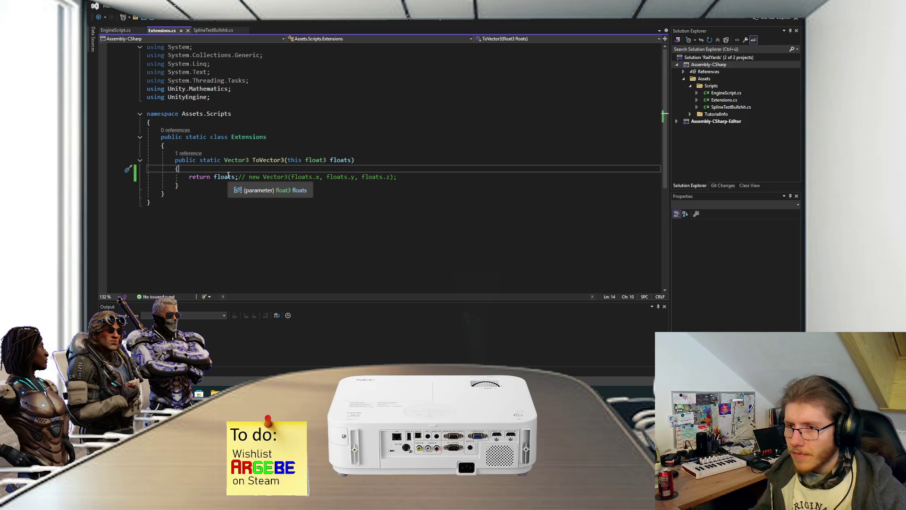
left_click(210, 29)
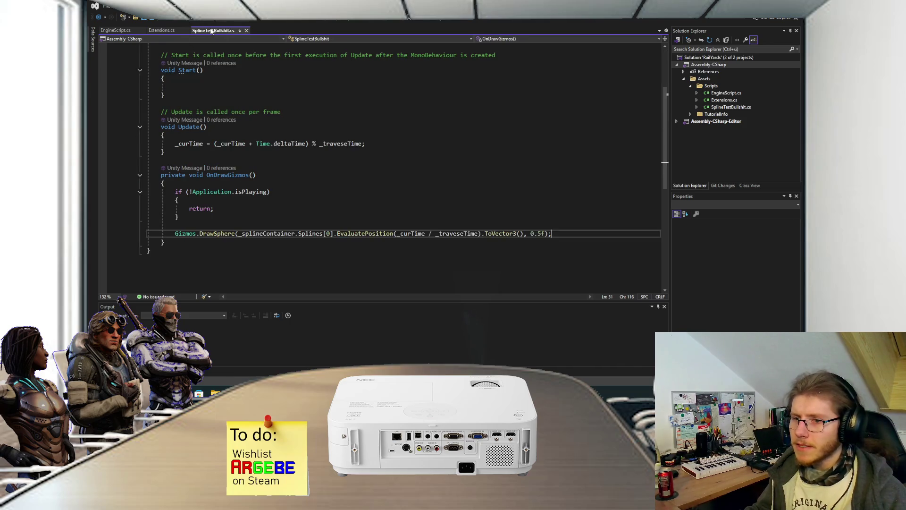
- Replace .ToVector3() with a (Vector3) cast on the gizmo sphere line and save SplineTestBullshit.cs
left_click_drag(523, 233, 478, 234)
key("Delete")
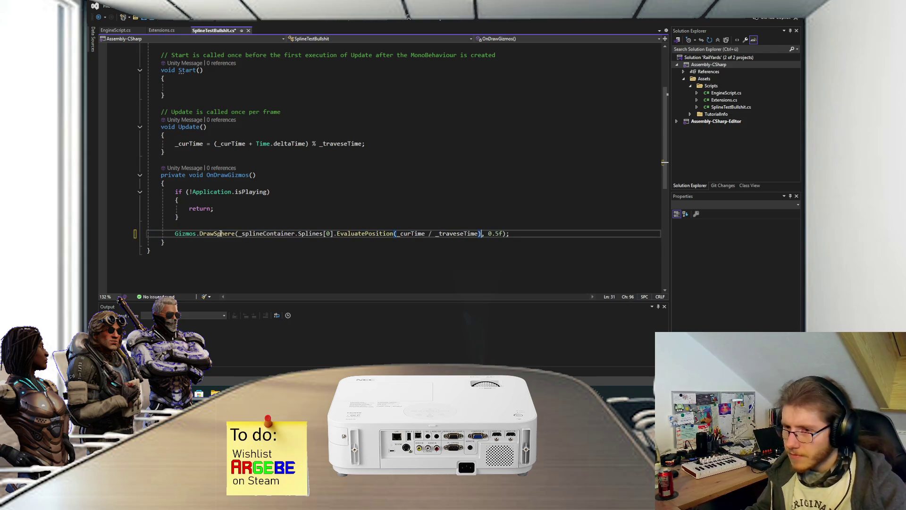
left_click(234, 234)
type("(Vector3)")
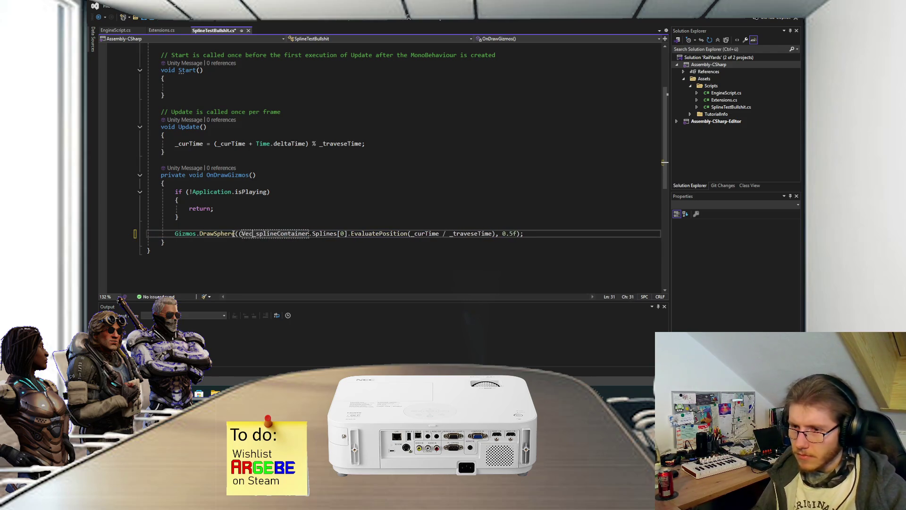
left_click(341, 221)
key("ctrl+s")
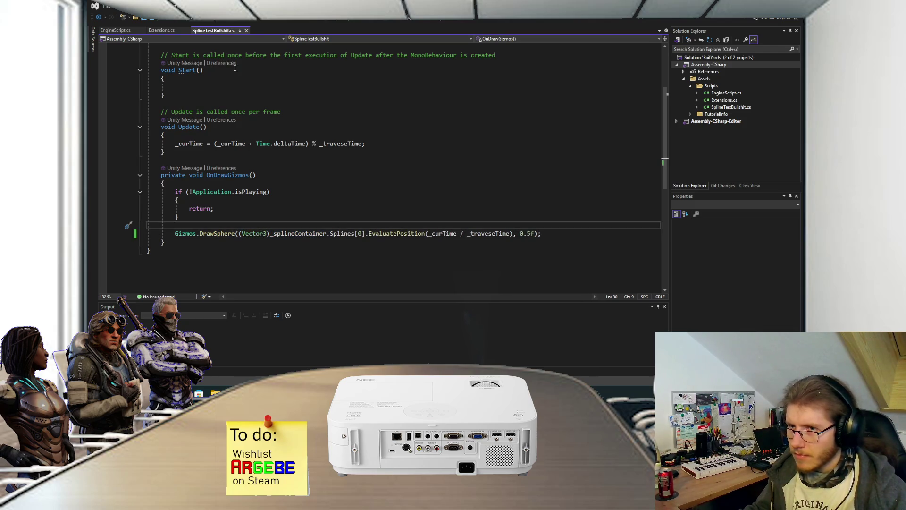
- Delete the ToVector3 method from Extensions.cs and save it
left_click(154, 31)
left_click_drag(182, 185, 195, 150)
key("Delete")
key("ctrl+s")
left_click(204, 31)
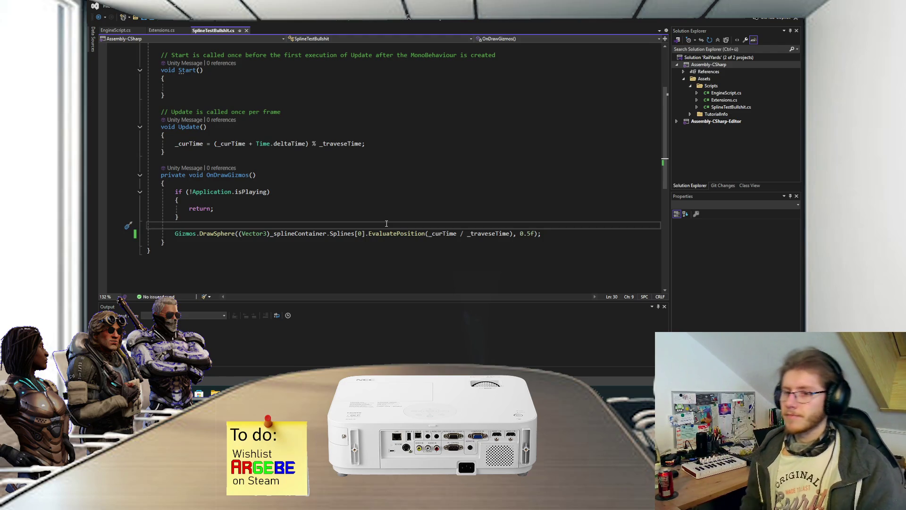
- Change the gizmo sphere radius from 0.5f to 0.25f, save, and switch to the YT_PhysicsTrain-main window
left_click(531, 234)
key("BackSpace")
type("25")
key("ctrl+s")
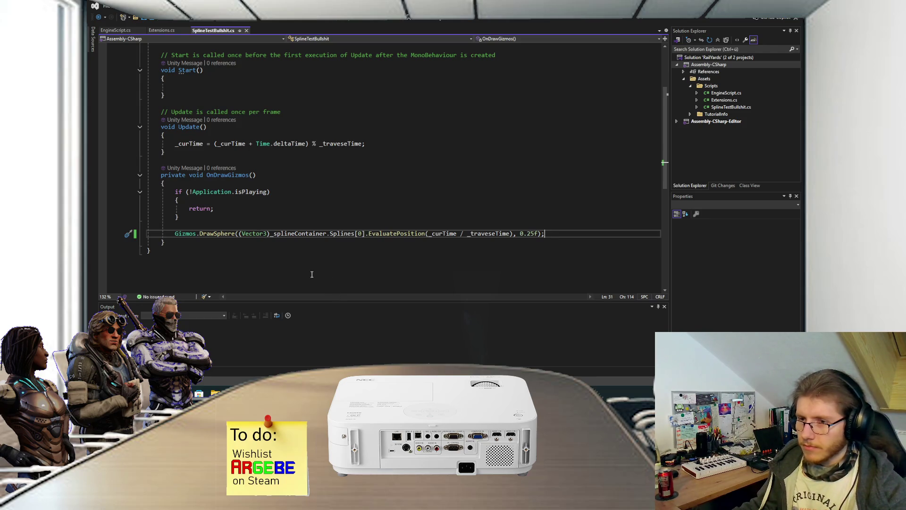
mouse_move(380, 393)
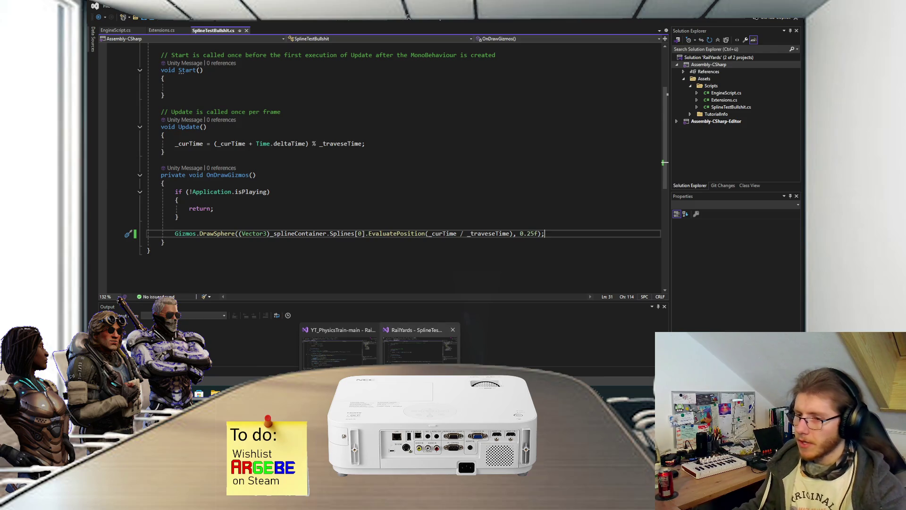
left_click(420, 343)
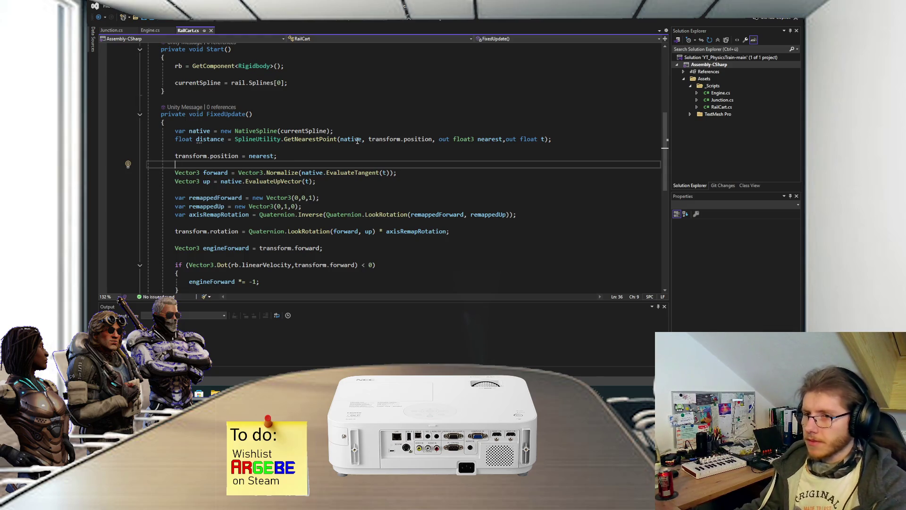
- Inspect native and transform.position in RailCart's nearest-point call, then switch to the Paint.NET sketch
mouse_move(359, 139)
mouse_move(306, 131)
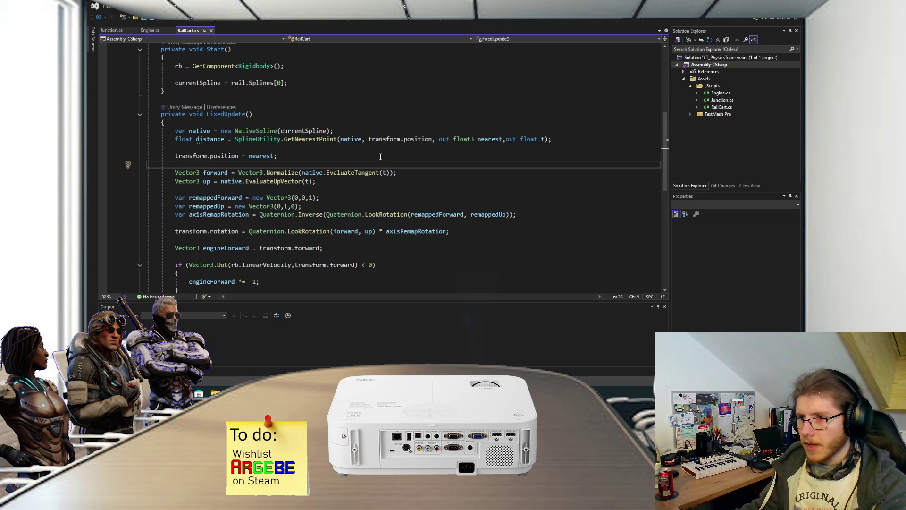
left_click(410, 139)
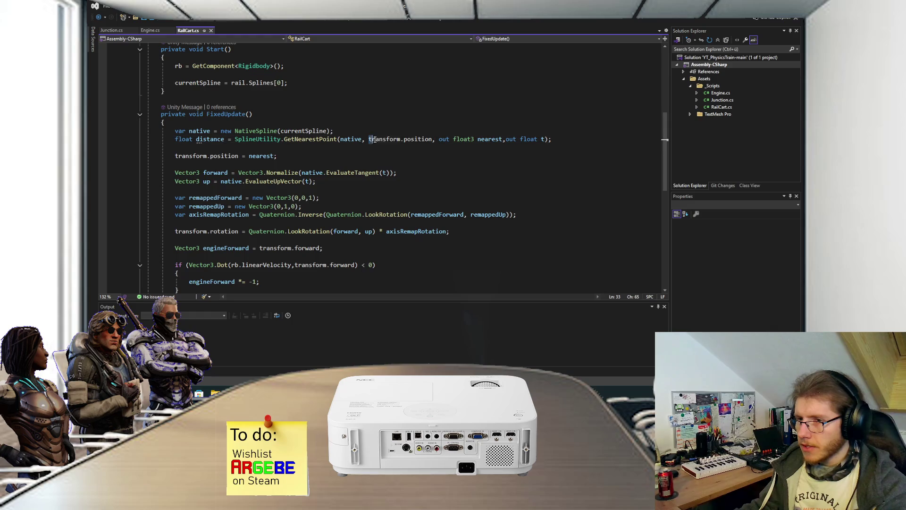
left_click_drag(410, 139, 430, 140)
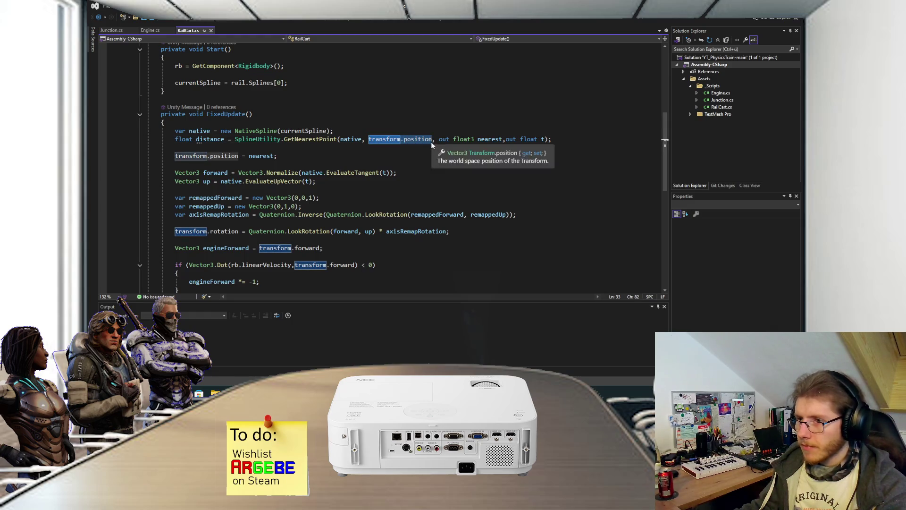
left_click(428, 145)
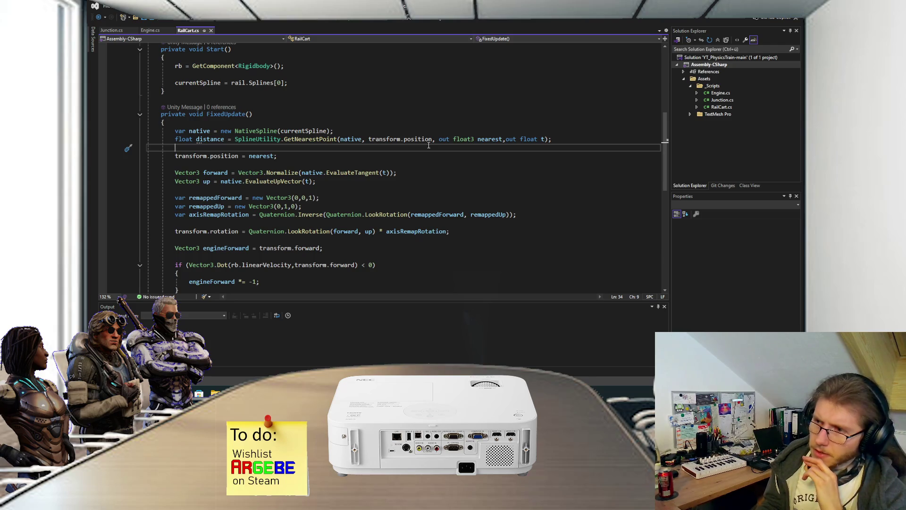
scroll(426, 169, "down", 1)
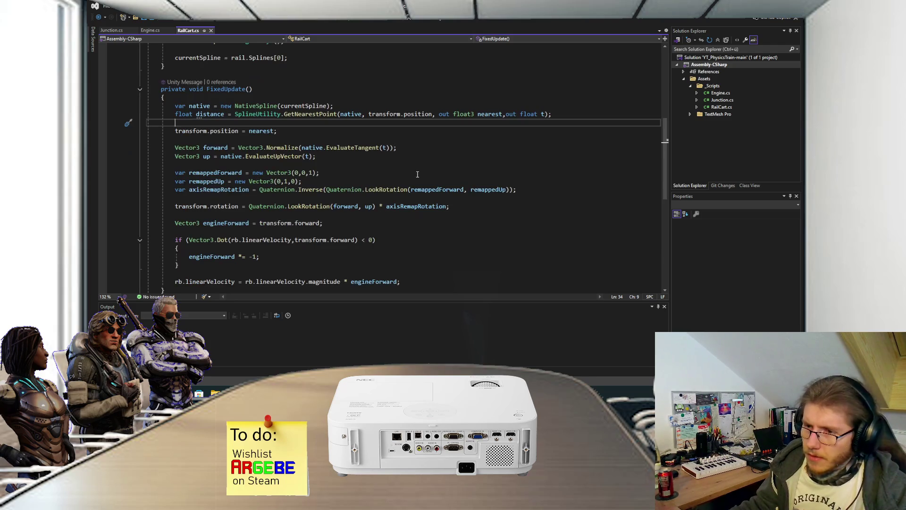
scroll(429, 175, "up", 1)
key("alt+Tab")
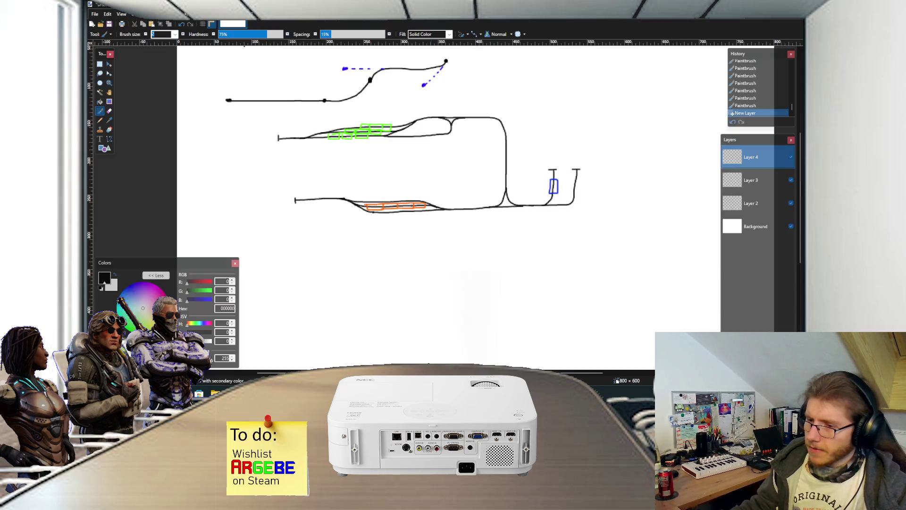
- On Layer 2, draw a straight horizontal black track line that curves upward at its right end
scroll(427, 233, "down", 5)
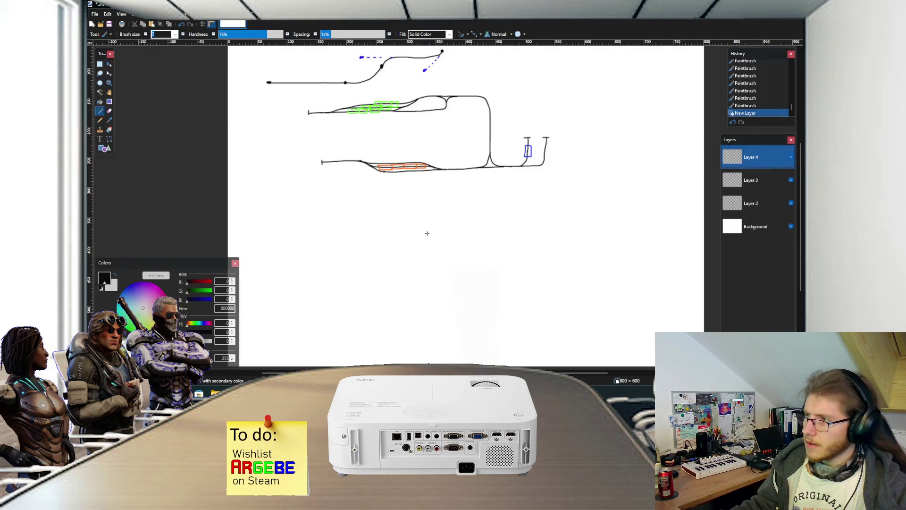
left_click(746, 203)
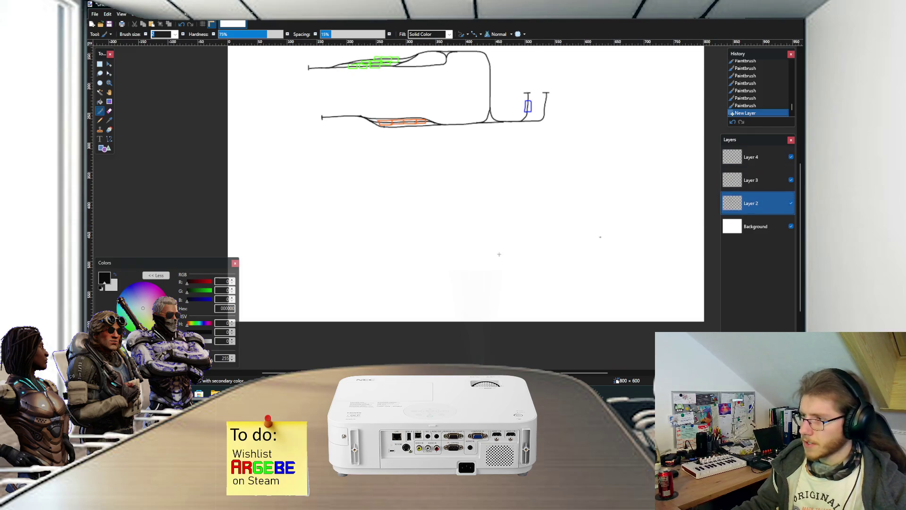
scroll(284, 280, "up", 2)
scroll(318, 259, "up", 1)
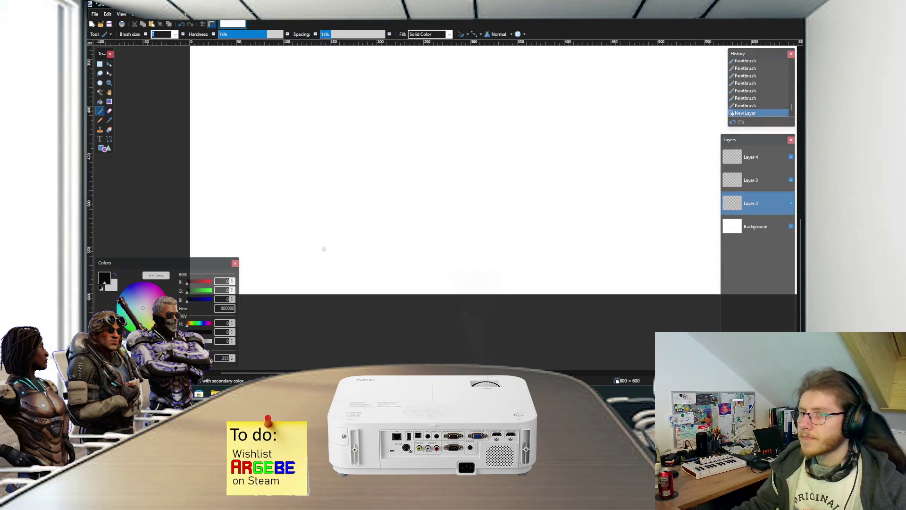
left_click_drag(288, 223, 372, 228)
key("ctrl+z")
key("o")
left_click_drag(307, 218, 508, 218)
key("Return")
key("b")
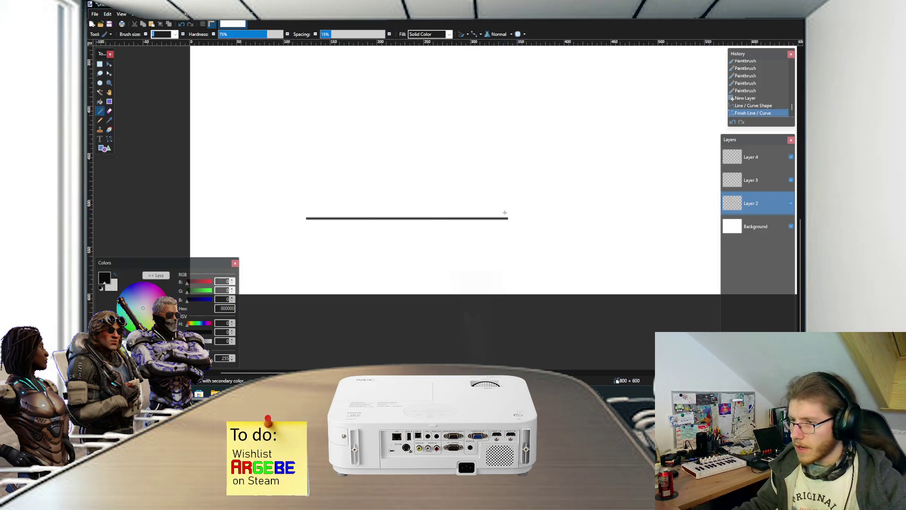
mouse_move(509, 218)
left_mouse_down()
mouse_move(543, 202)
mouse_move(548, 144)
left_mouse_up()
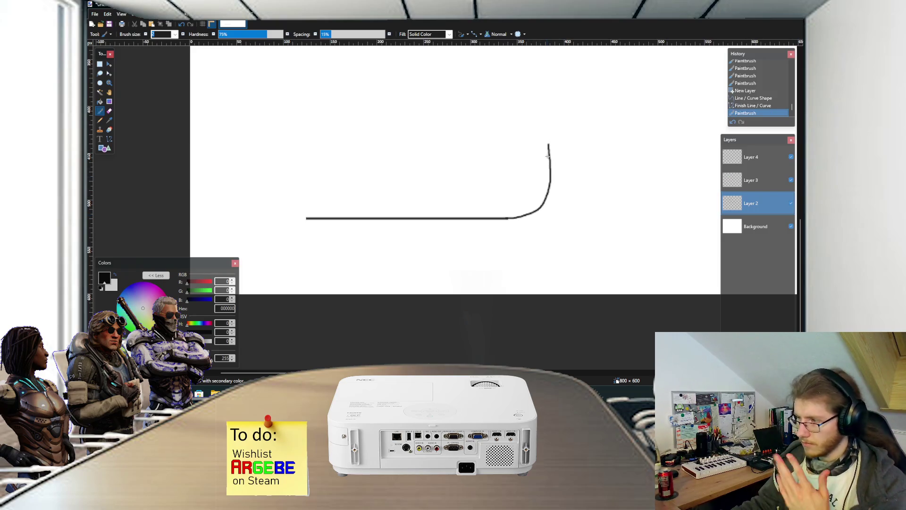
- On Layer 3, paint a blue triangle marker at the track line's left end
scroll(477, 228, "up", 1)
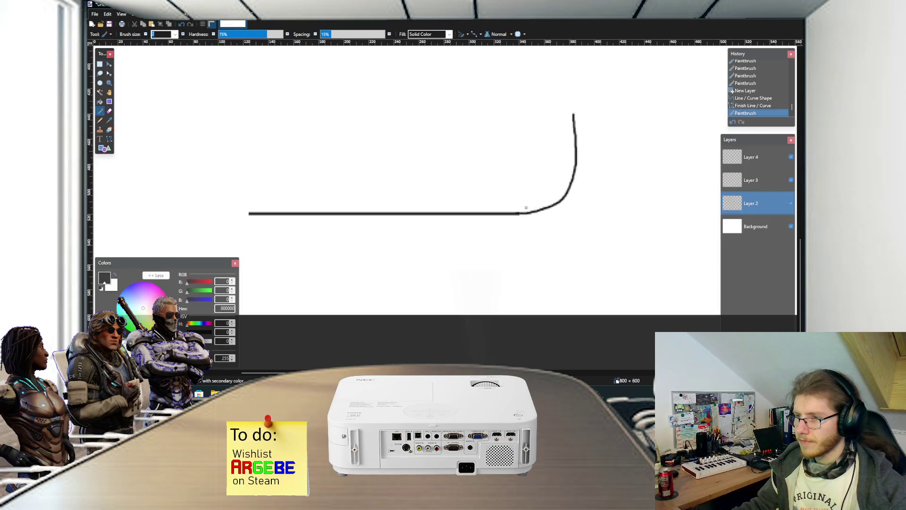
left_click(750, 180)
scroll(319, 214, "up", 1)
scroll(319, 214, "up", 1)
left_click(126, 332)
mouse_move(244, 203)
left_mouse_down()
mouse_move(281, 227)
mouse_move(228, 198)
mouse_move(265, 219)
mouse_move(257, 215)
left_mouse_up()
key("ctrl+z")
scroll(249, 203, "up", 1)
key("ctrl+z")
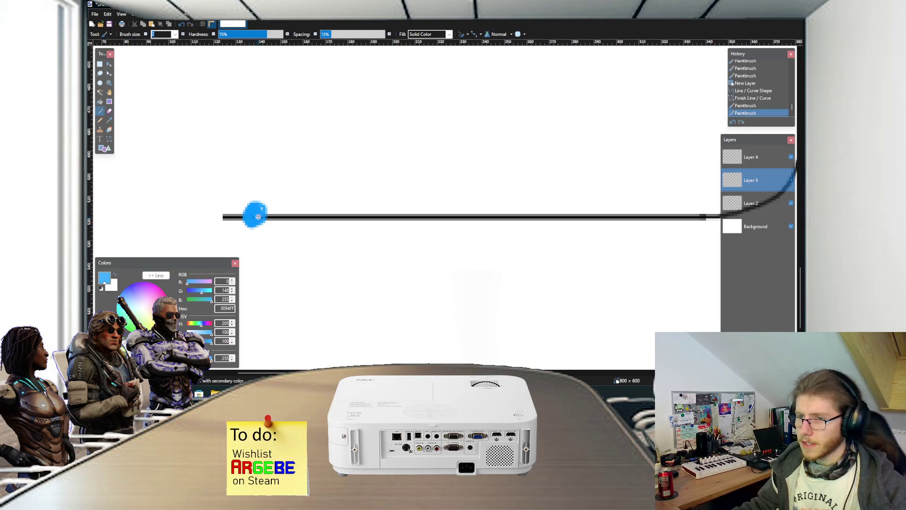
scroll(267, 212, "down", 1)
scroll(273, 213, "up", 1)
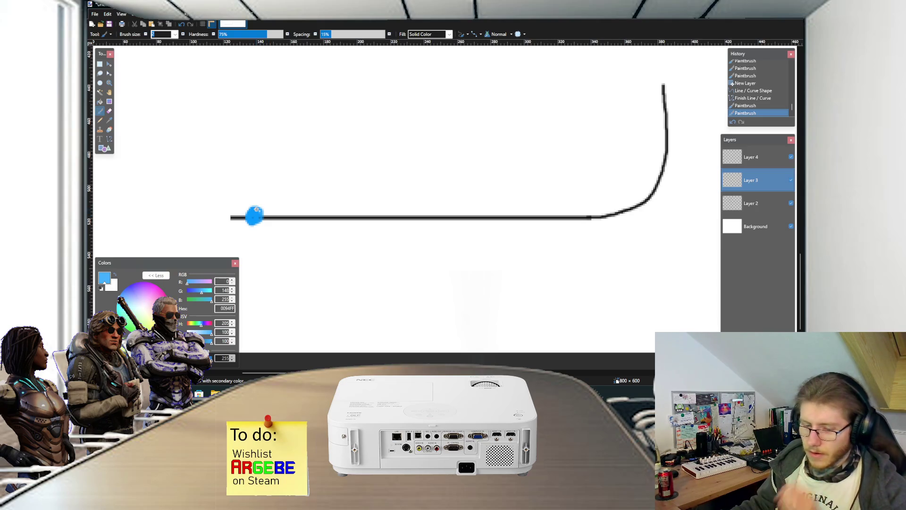
key("ctrl+z")
mouse_move(253, 209)
left_mouse_down()
mouse_move(253, 220)
mouse_move(263, 208)
left_mouse_up()
scroll(264, 208, "up", 1)
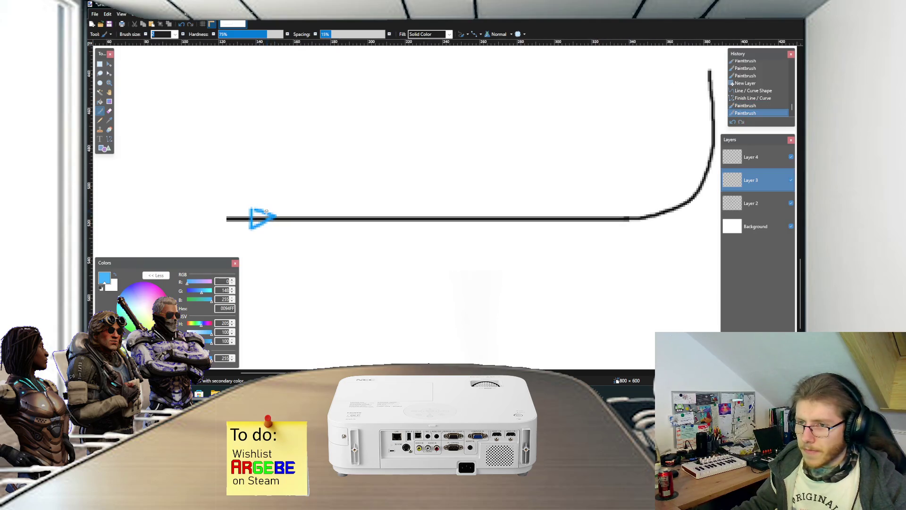
left_click(260, 215)
scroll(260, 215, "up", 1)
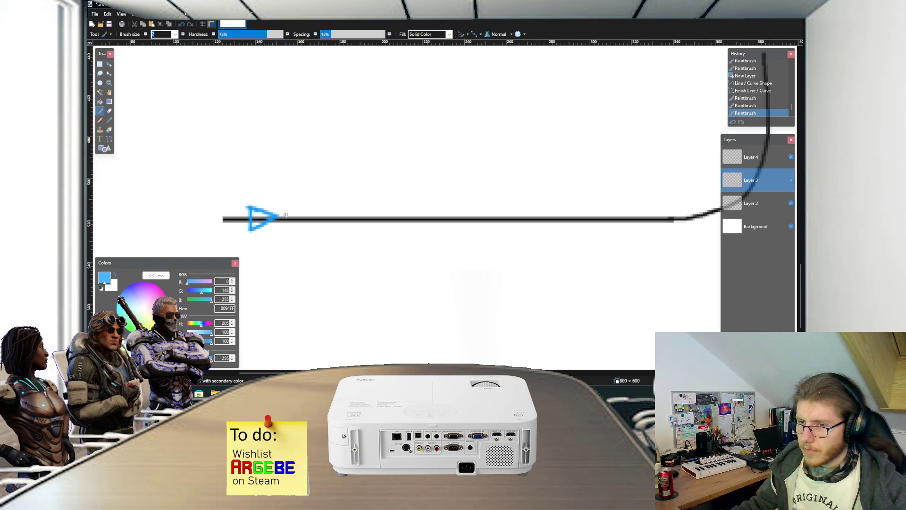
- Select the blue triangle and slide it right along the track to where the curve begins
key("s")
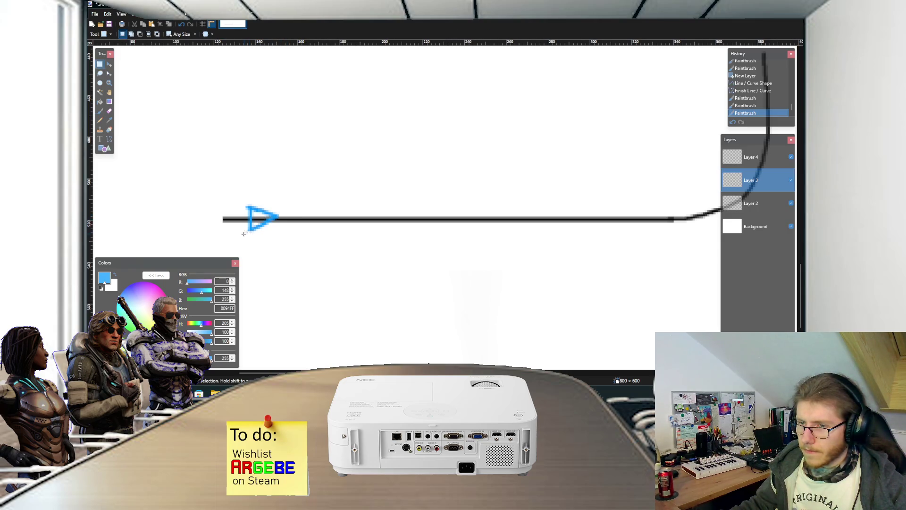
left_click_drag(242, 237, 283, 198)
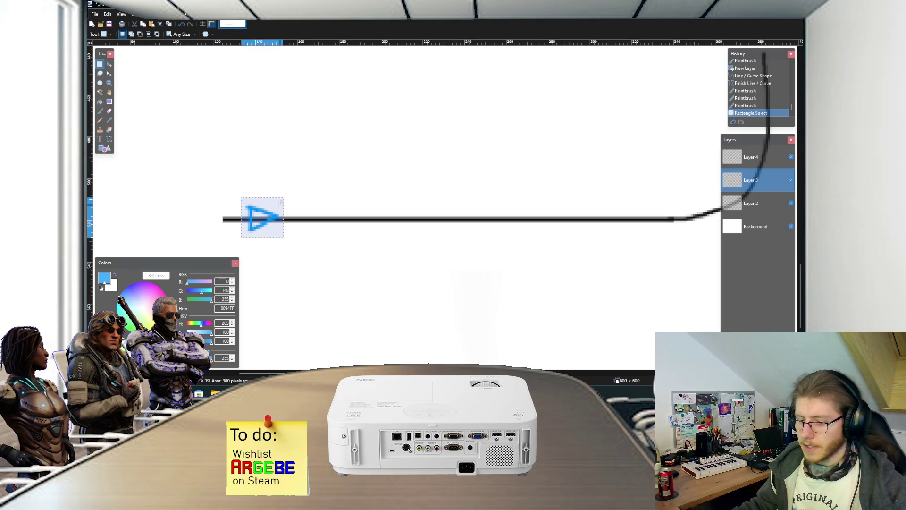
key("m")
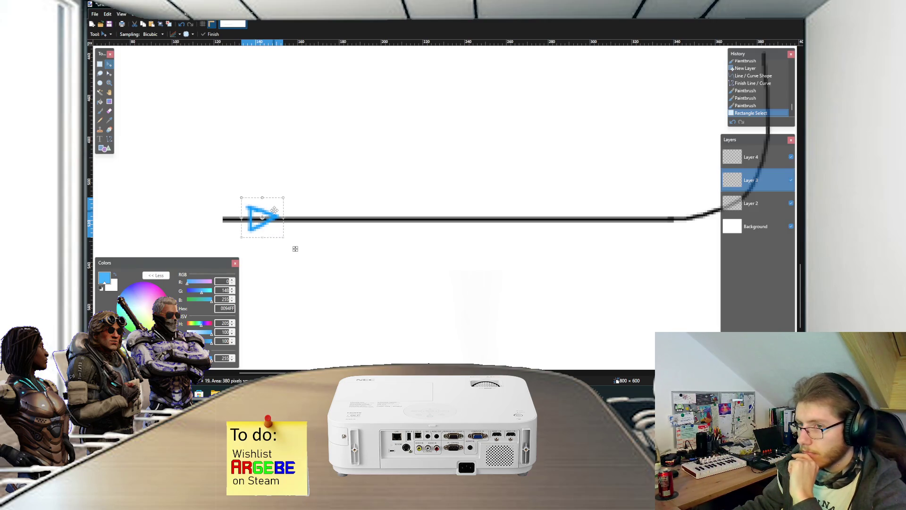
left_click_drag(273, 210, 283, 210)
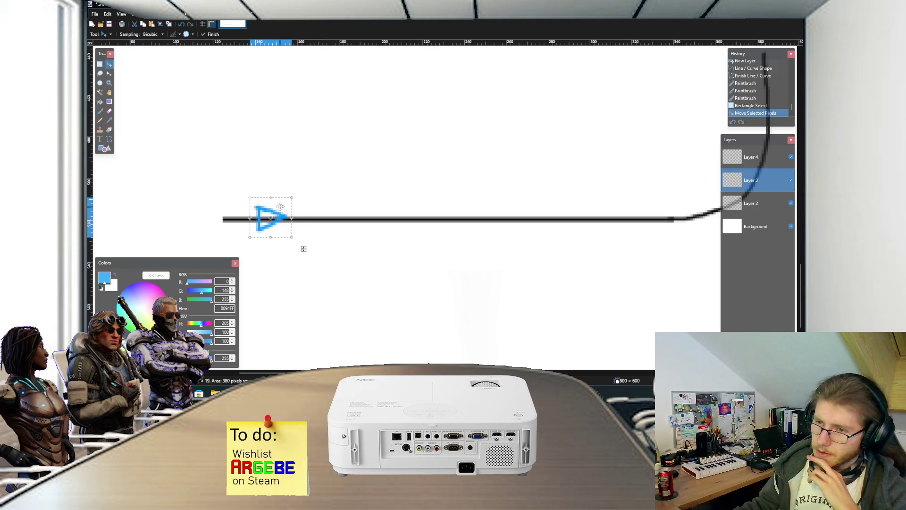
left_click_drag(280, 208, 281, 209)
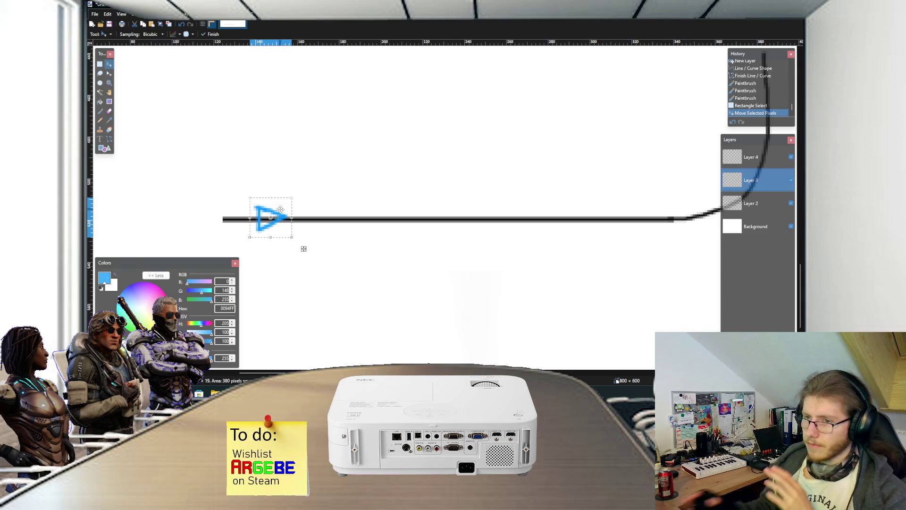
scroll(355, 209, "down", 1, "ctrl")
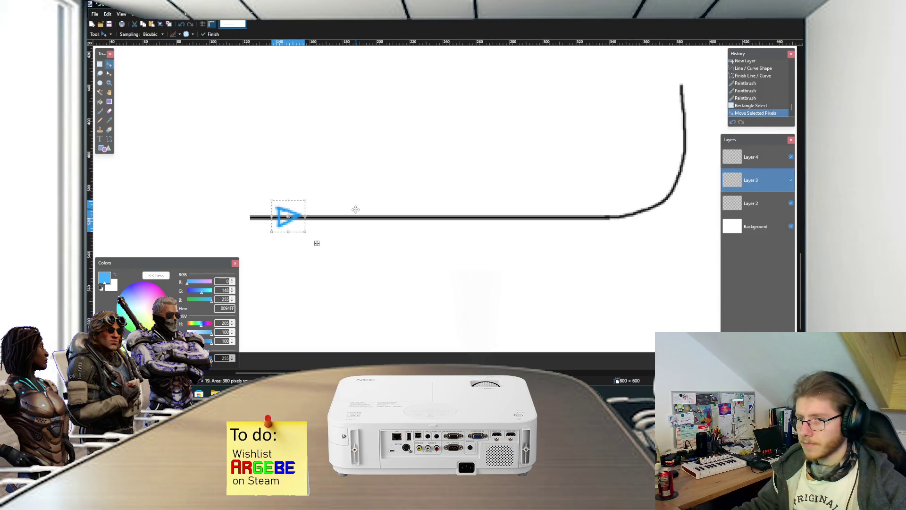
scroll(355, 209, "right", 2)
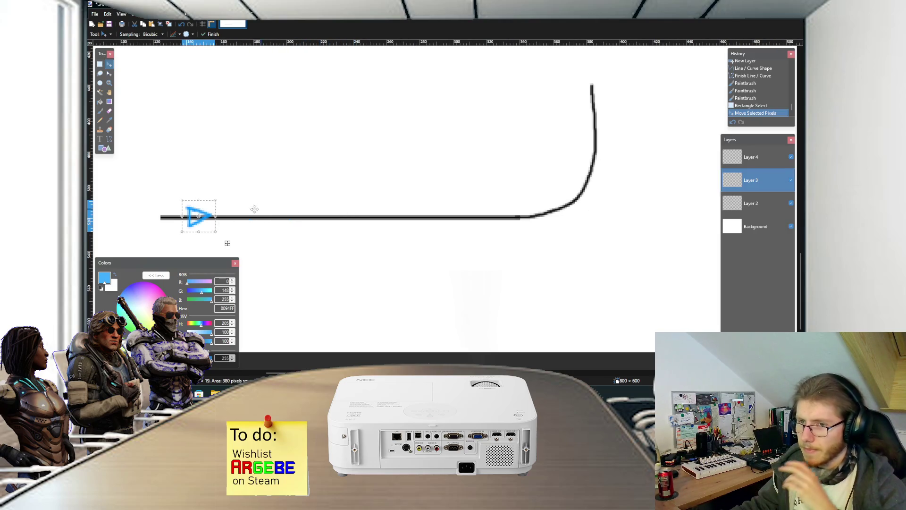
mouse_move(205, 210)
left_mouse_down()
mouse_move(511, 214)
mouse_move(377, 214)
left_mouse_up()
scroll(573, 223, "up", 2)
left_click_drag(363, 253, 369, 252)
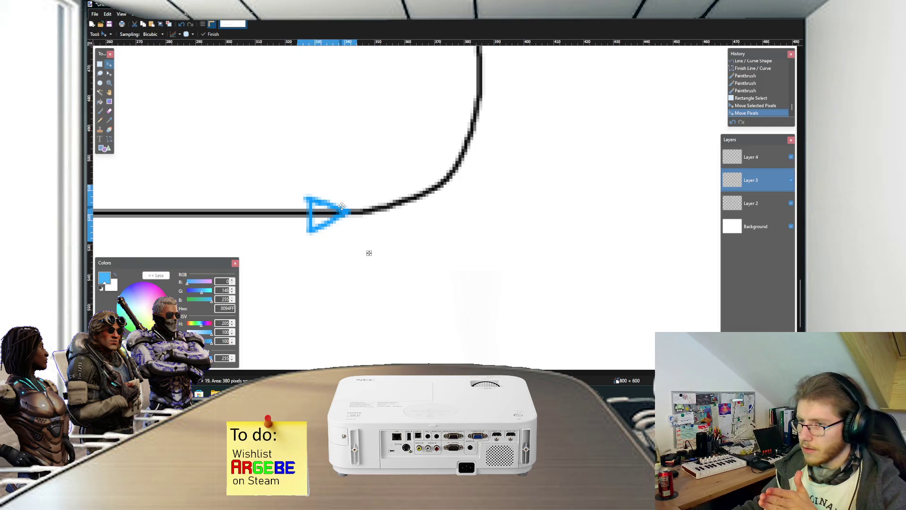
left_click_drag(342, 206, 356, 206)
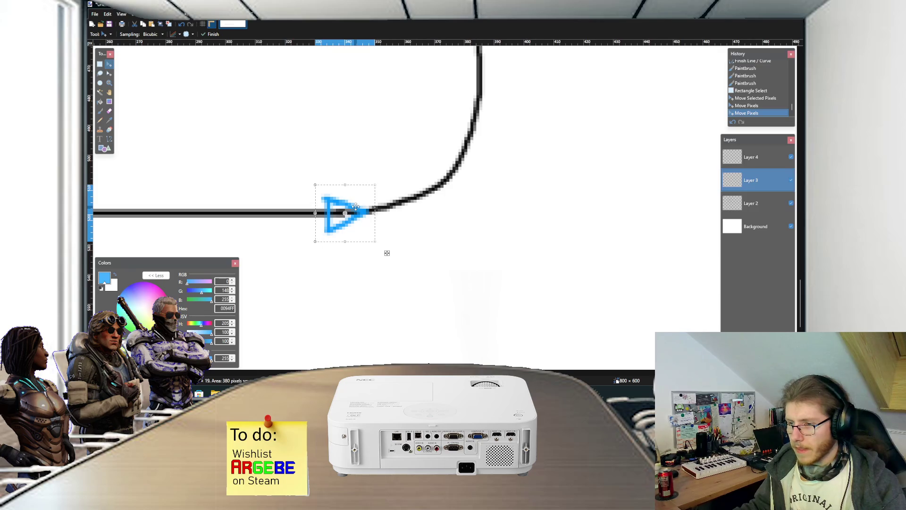
mouse_move(380, 393)
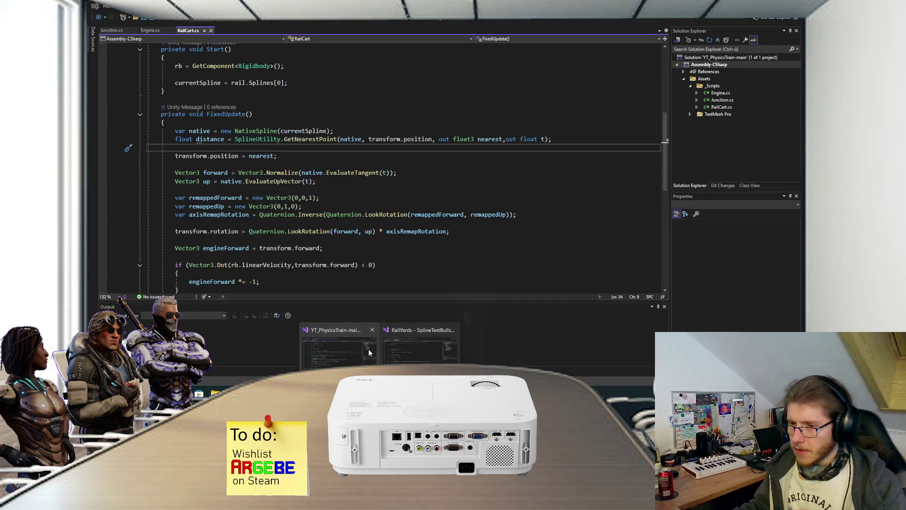
left_click(368, 349)
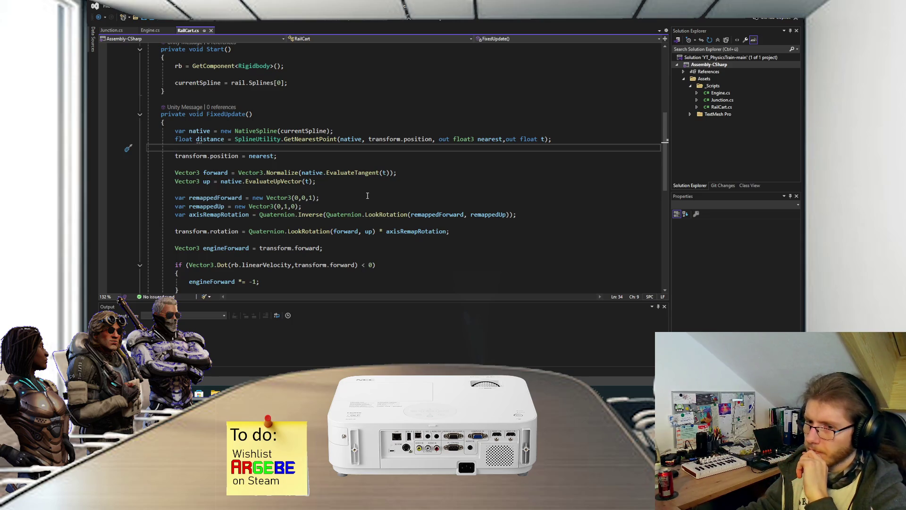
scroll(367, 196, "down", 3)
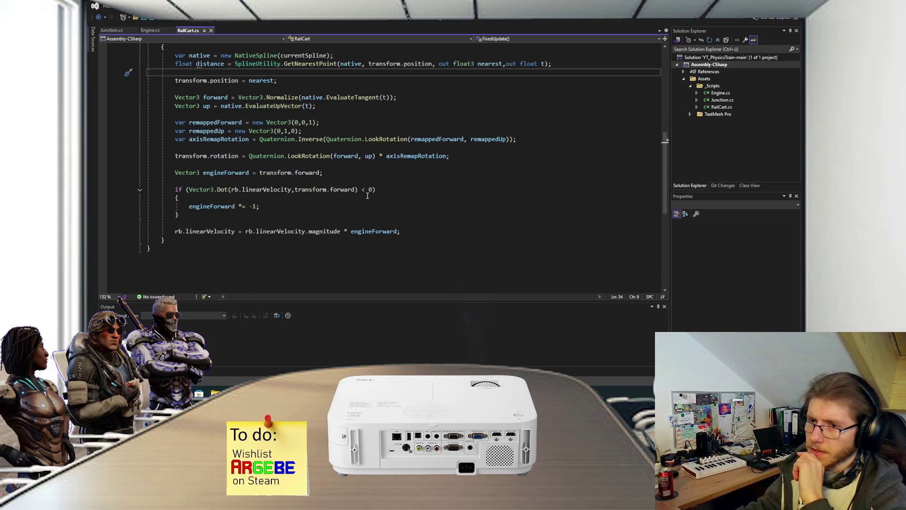
scroll(367, 196, "up", 3)
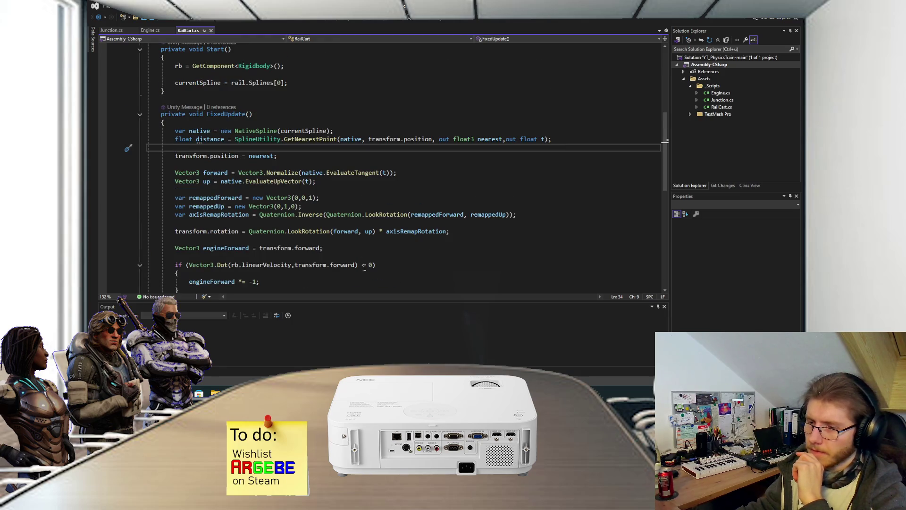
mouse_move(377, 393)
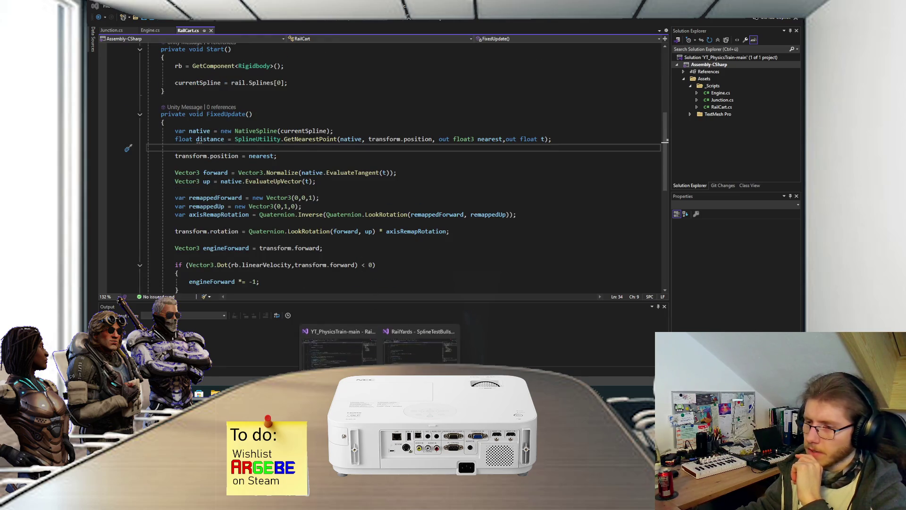
left_click(409, 361)
key("alt+Tab")
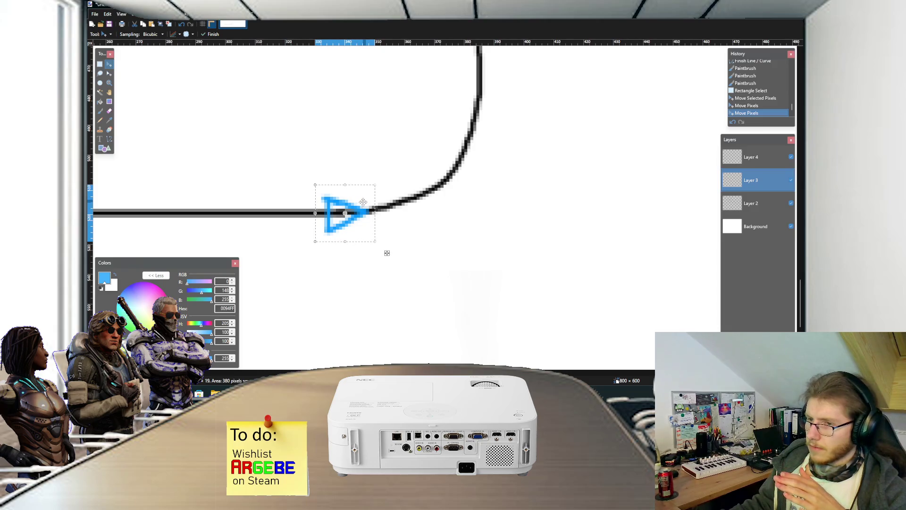
- Slide the blue triangle onto the curve start, nudge it into place, and tilt it along the curve
key("ctrl+d")
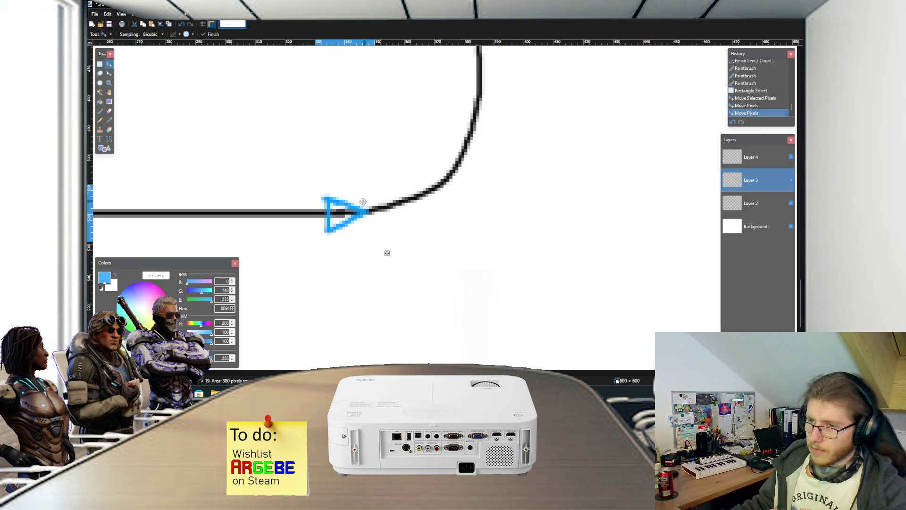
left_click_drag(363, 202, 396, 201)
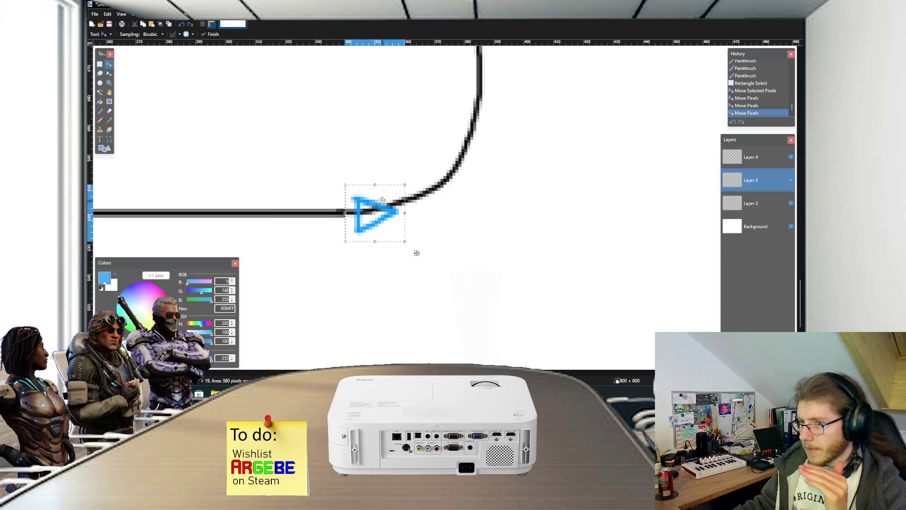
key("Up")
key("Up")
key("Down")
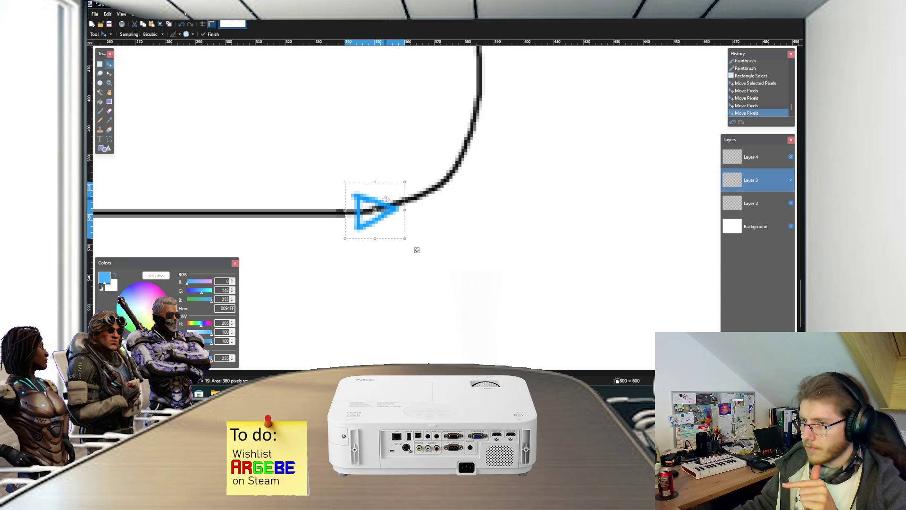
key("Down")
left_click_drag(413, 196, 426, 206)
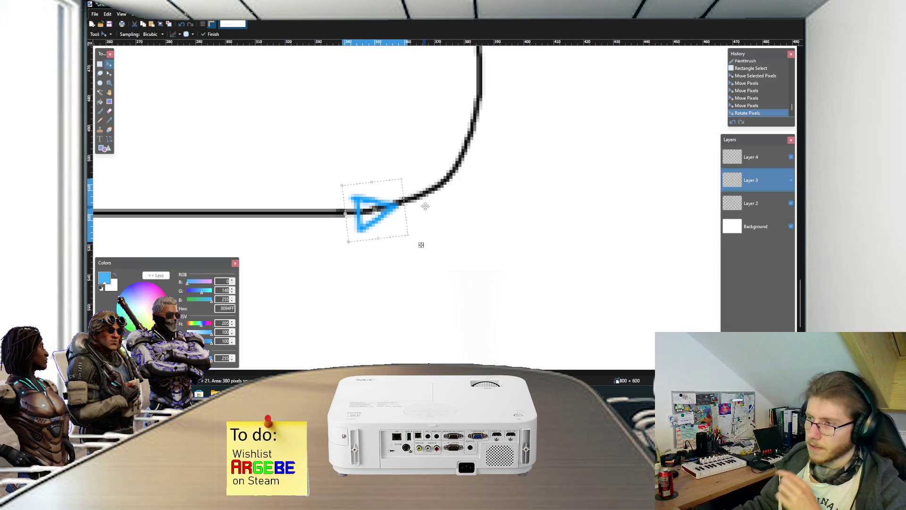
key("ctrl+d")
- Move the triangle further up the curve and rotate it to point upward on the vertical stretch
left_click(390, 201)
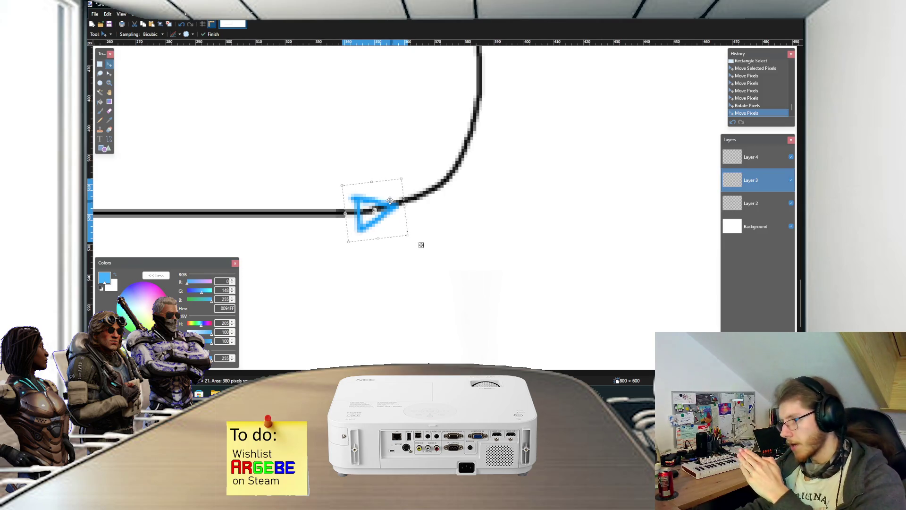
left_click_drag(390, 201, 410, 196)
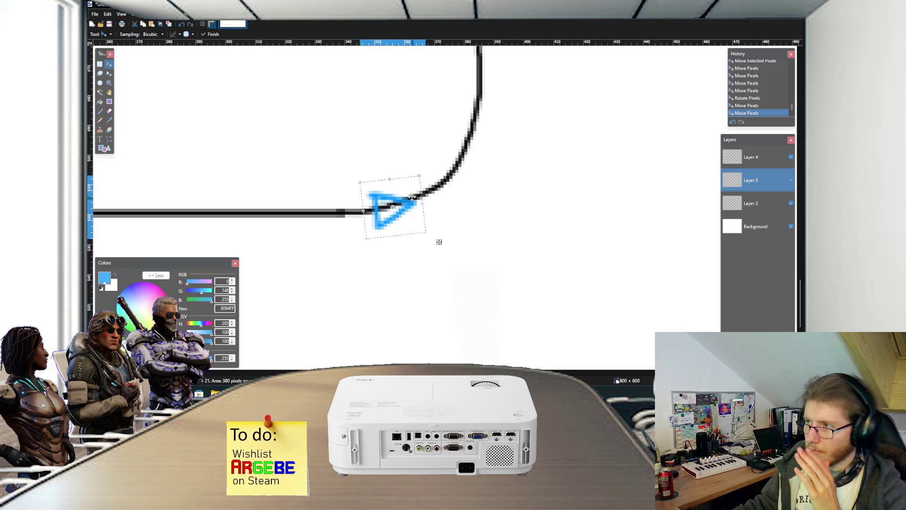
left_click_drag(412, 196, 412, 193)
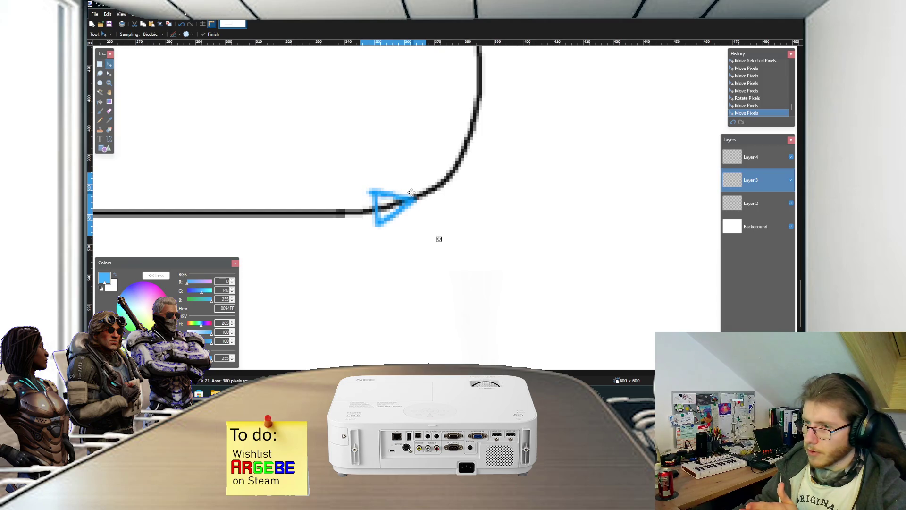
key("Return")
mouse_move(421, 194)
left_mouse_down()
mouse_move(480, 172)
mouse_move(500, 191)
mouse_move(468, 161)
mouse_move(493, 127)
mouse_move(475, 118)
mouse_move(500, 78)
left_mouse_up()
scroll(500, 78, "up", 5)
scroll(501, 78, "right", 2)
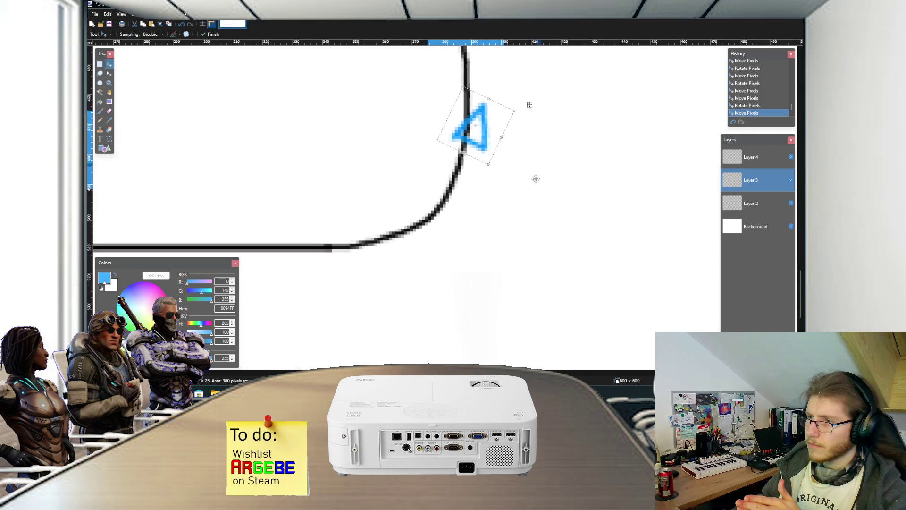
- Set the blue arrowhead upright at the curved track's top tip, then return to RailCart.cs in Visual Studio
mouse_move(466, 178)
left_mouse_down()
mouse_move(466, 190)
mouse_move(447, 194)
left_mouse_up()
mouse_move(453, 161)
left_mouse_down()
mouse_move(442, 139)
mouse_move(444, 149)
mouse_move(445, 118)
left_mouse_up()
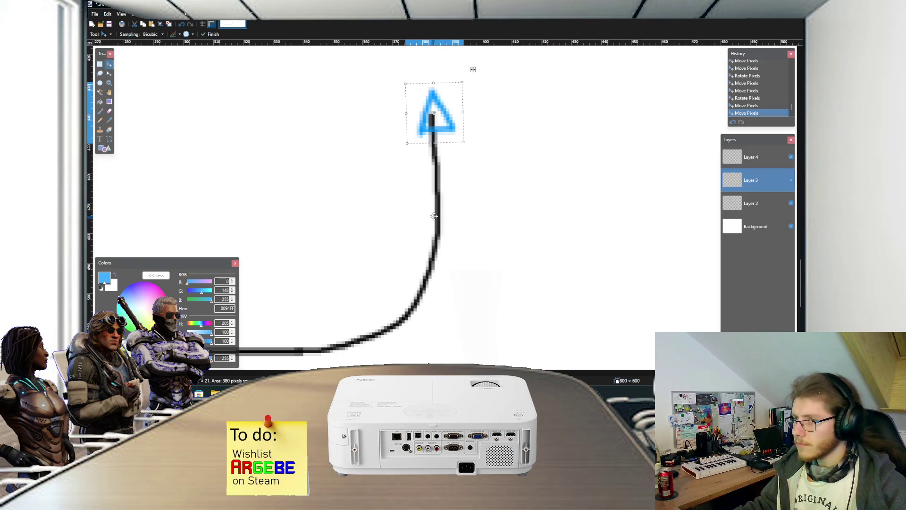
scroll(433, 216, "down", 5, "ctrl")
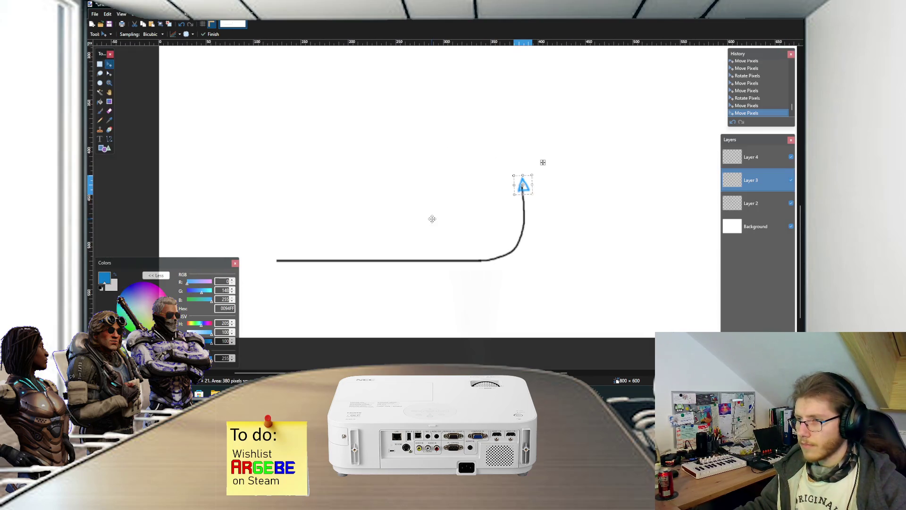
scroll(534, 228, "up", 3, "ctrl")
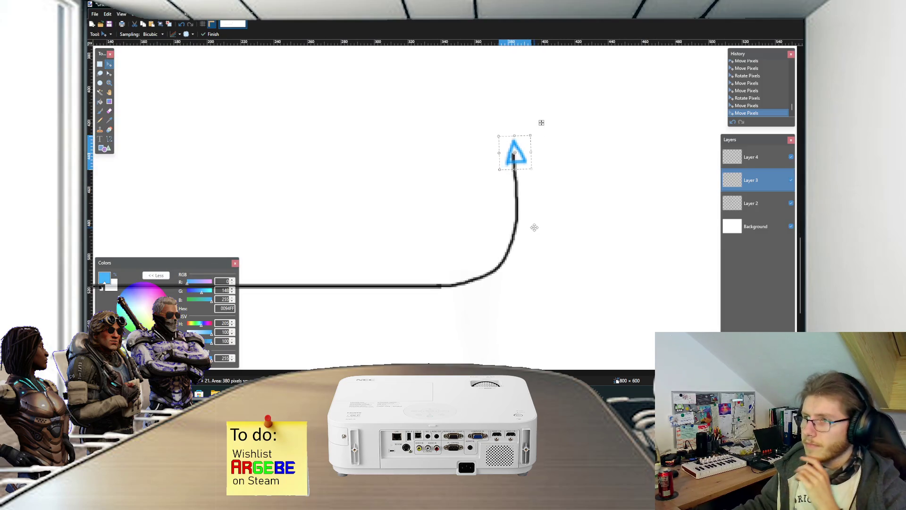
mouse_move(379, 393)
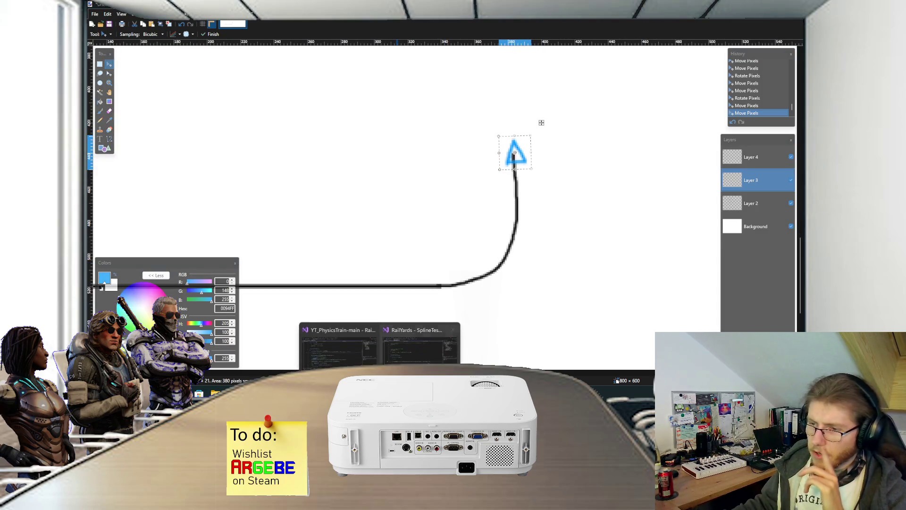
left_click(344, 354)
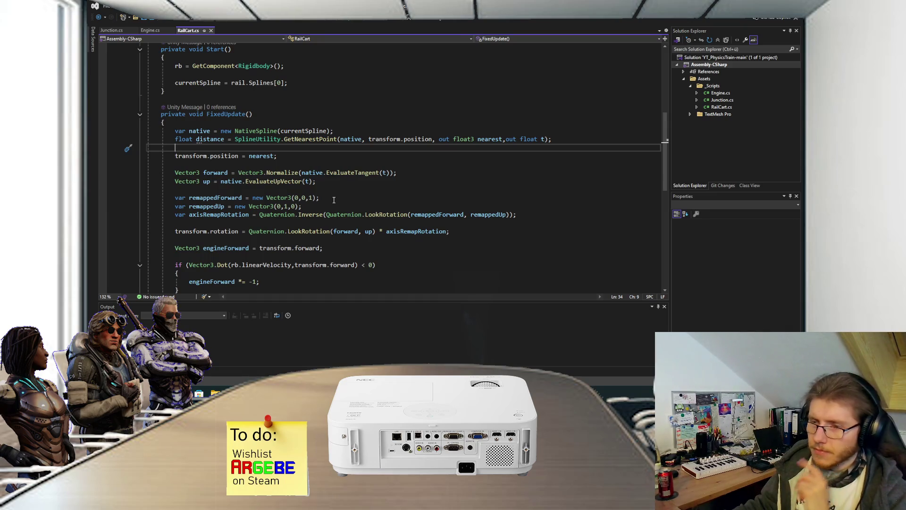
left_click(284, 155)
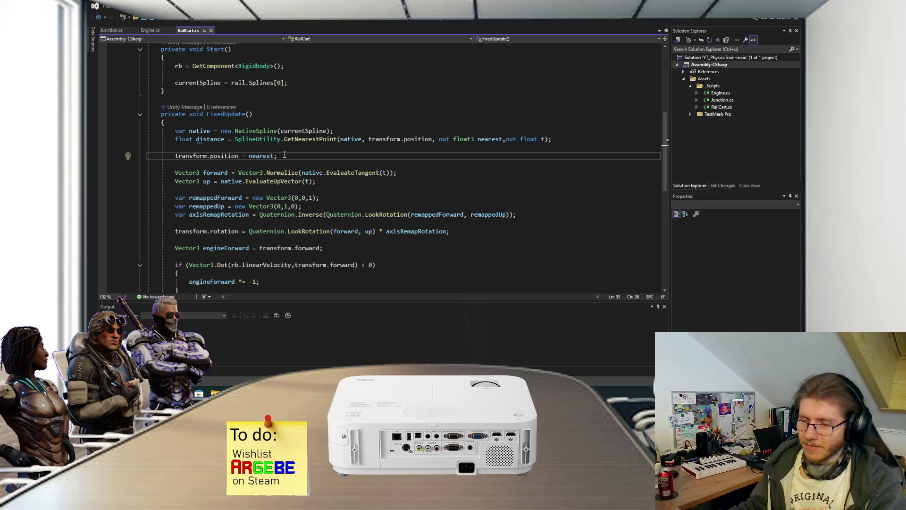
left_click_drag(176, 155, 286, 155)
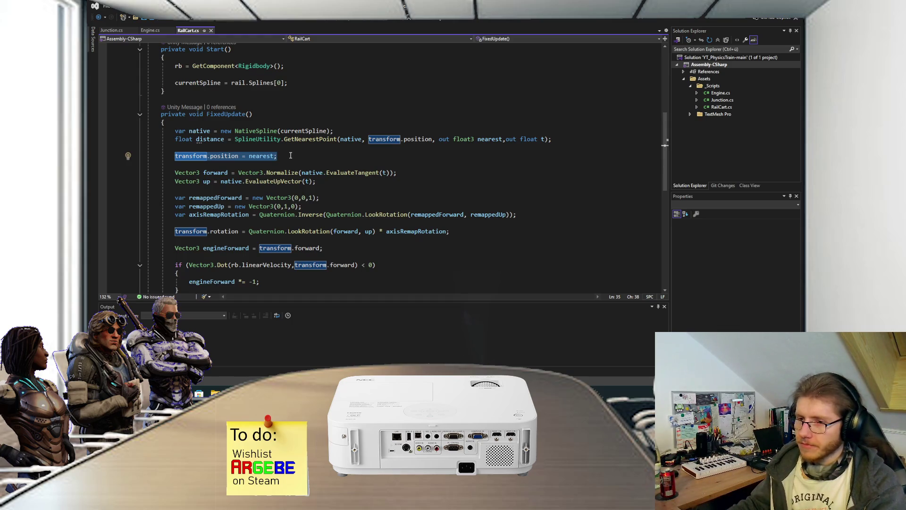
scroll(289, 158, "down", 2)
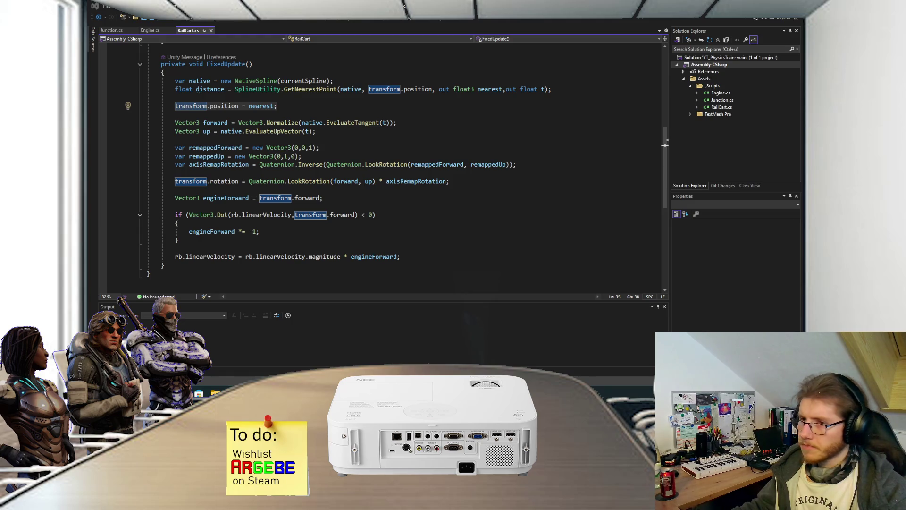
left_click(327, 204)
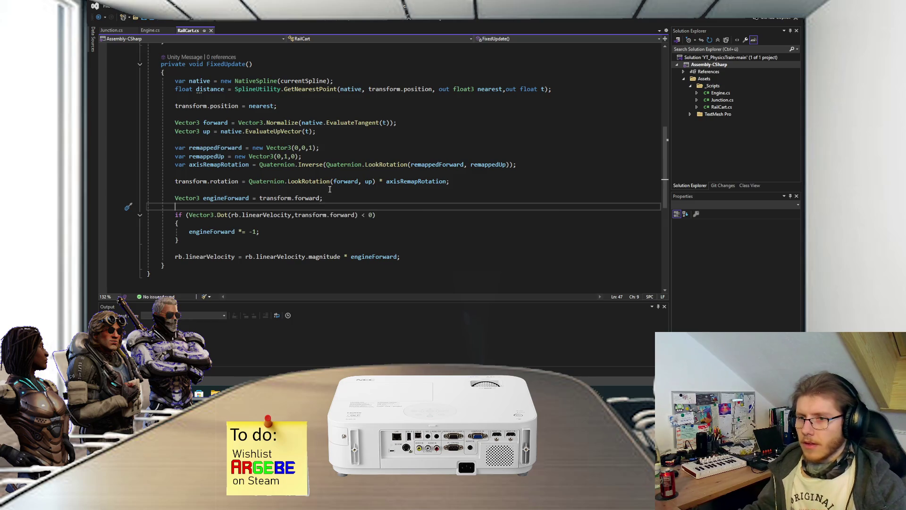
left_click(194, 105)
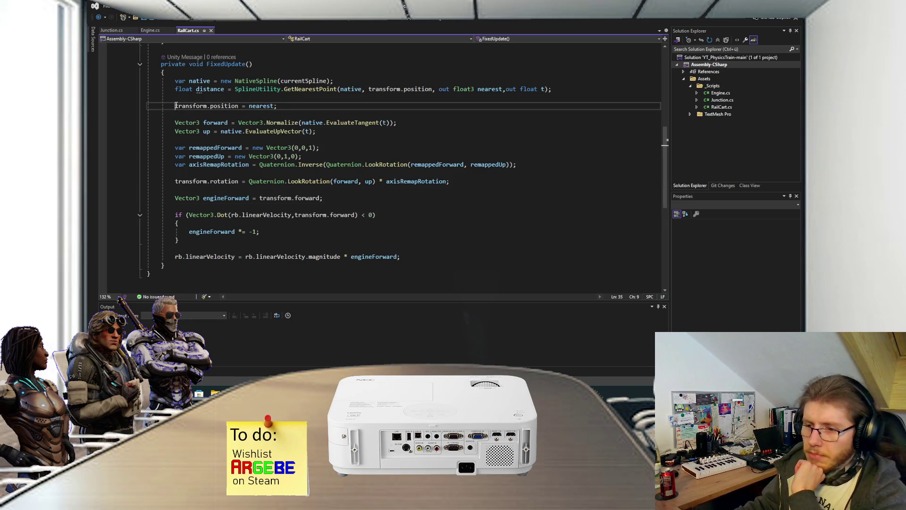
left_click(279, 106)
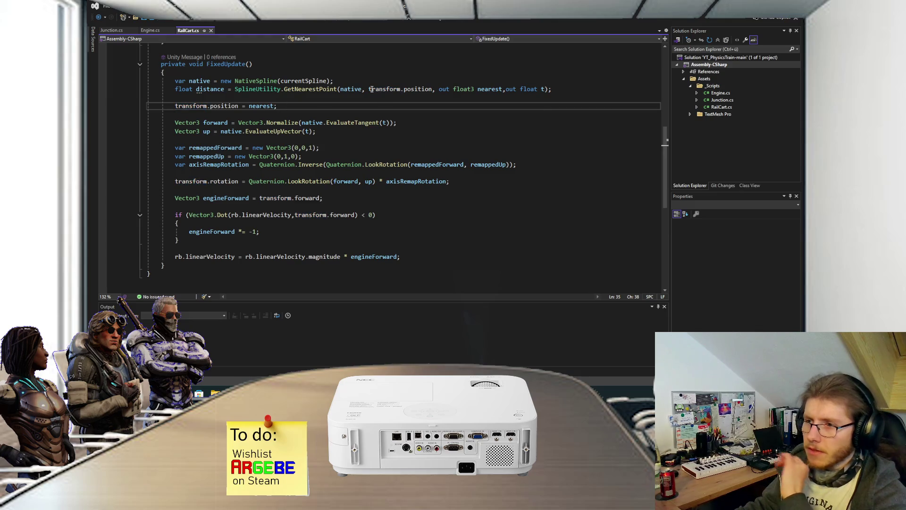
left_click(483, 90)
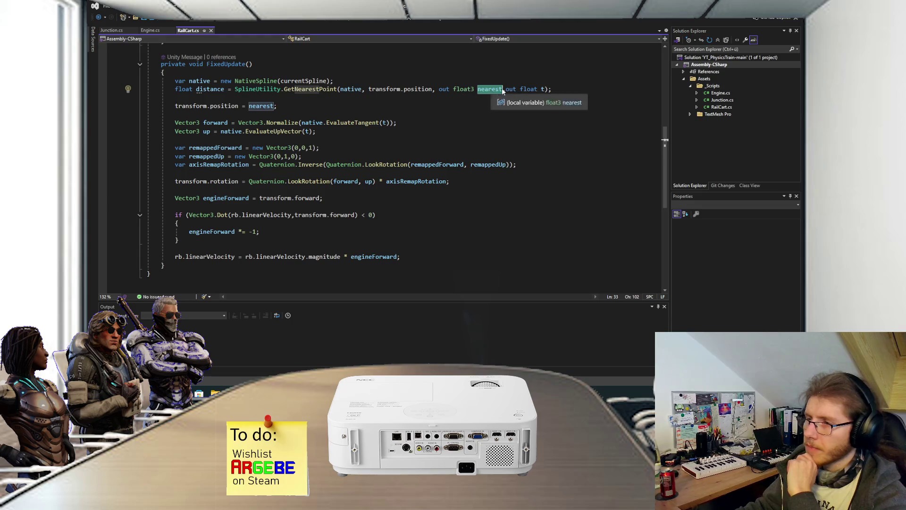
left_click(543, 89)
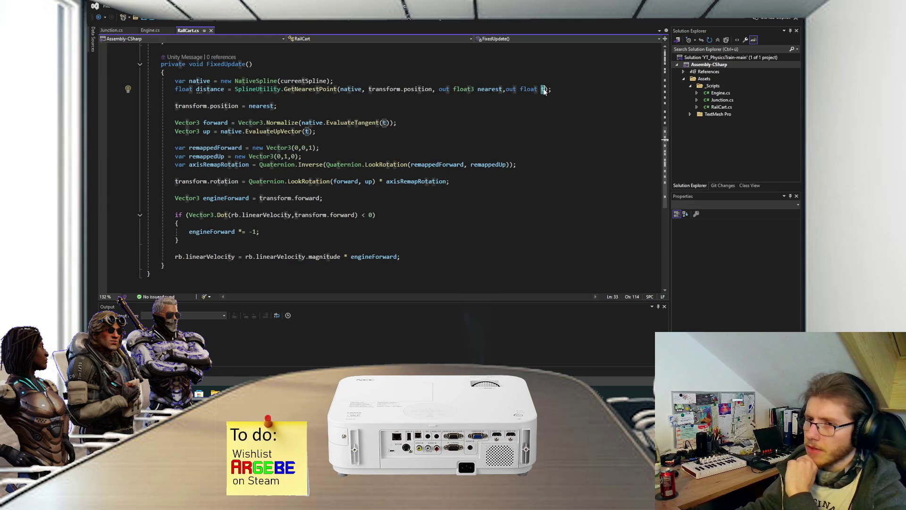
left_click(437, 120)
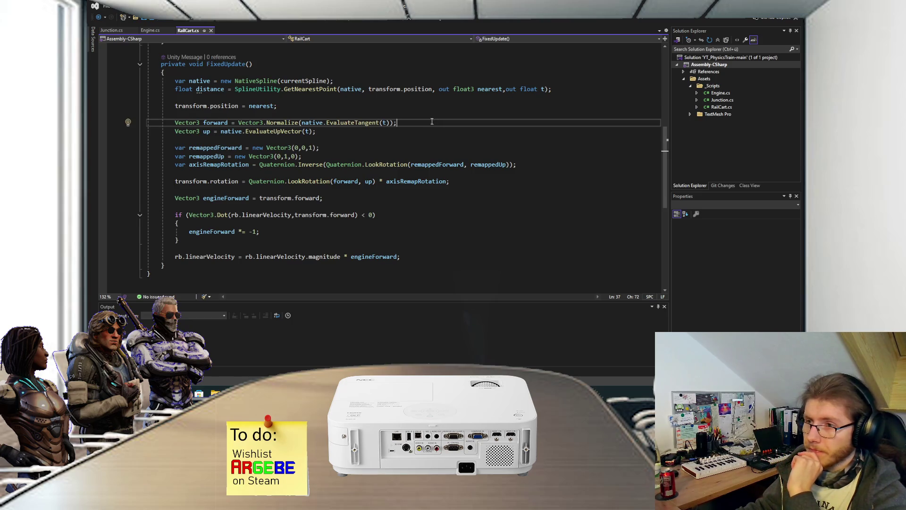
scroll(422, 125, "up", 1)
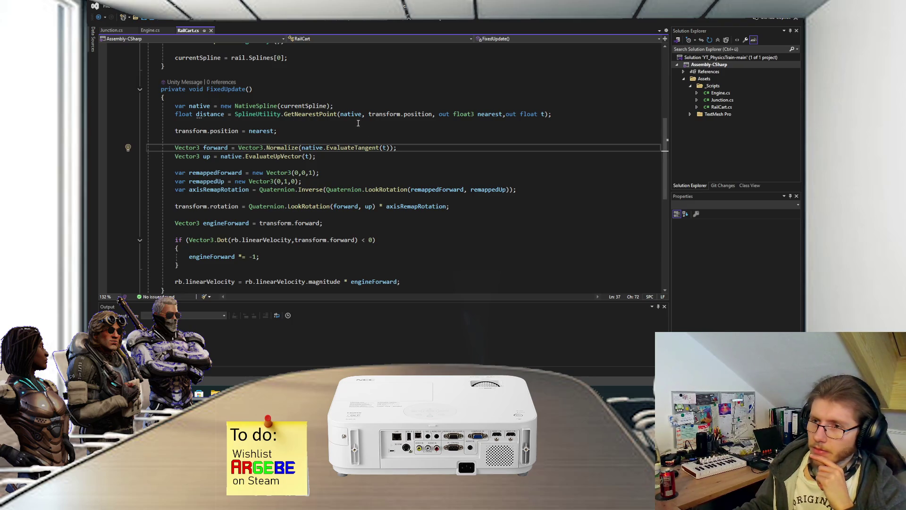
left_click_drag(174, 148, 404, 149)
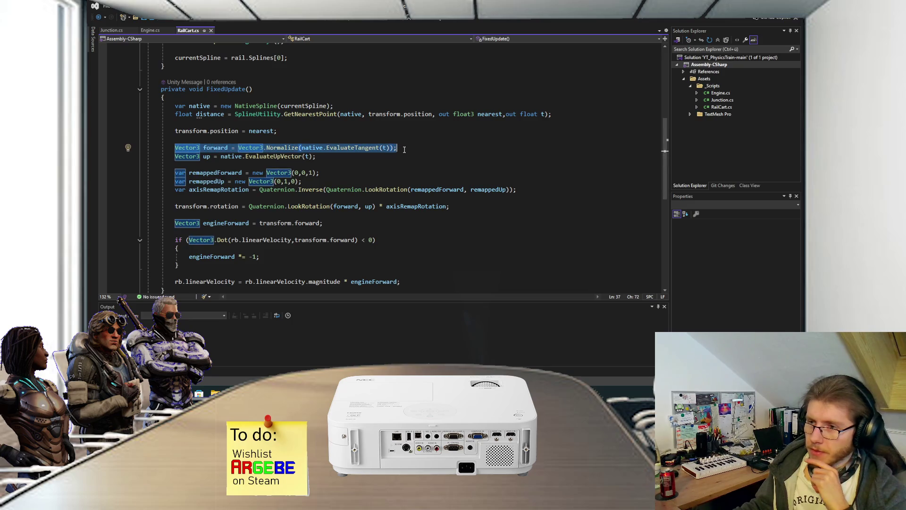
left_click(351, 149)
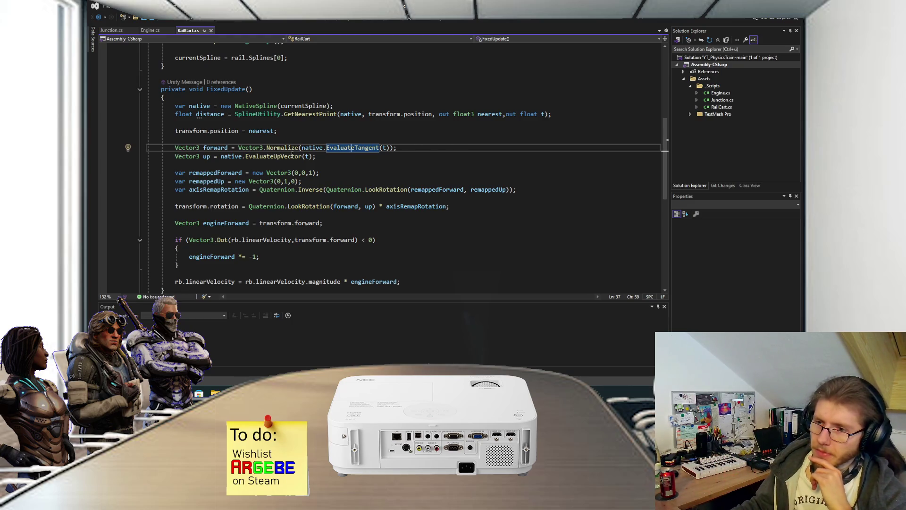
left_click(249, 156)
left_click(333, 159)
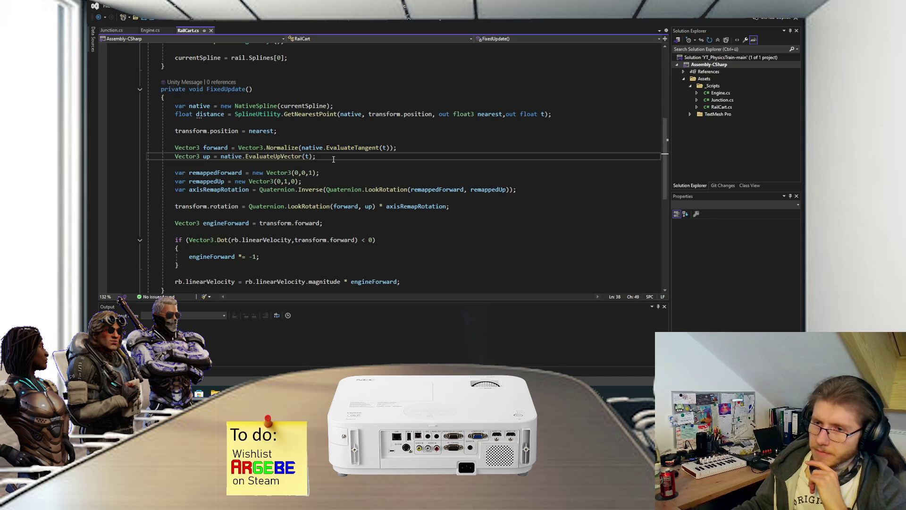
left_click_drag(174, 171, 319, 180)
left_click(318, 179)
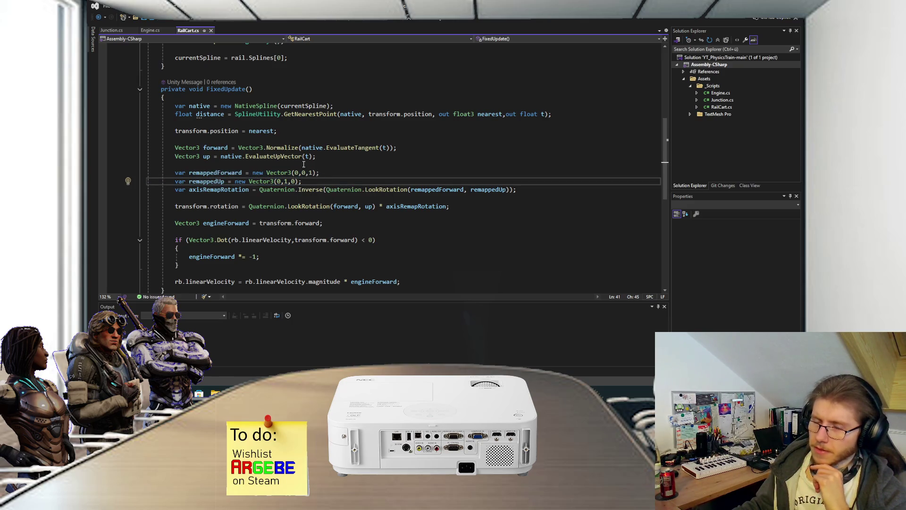
left_click(211, 173)
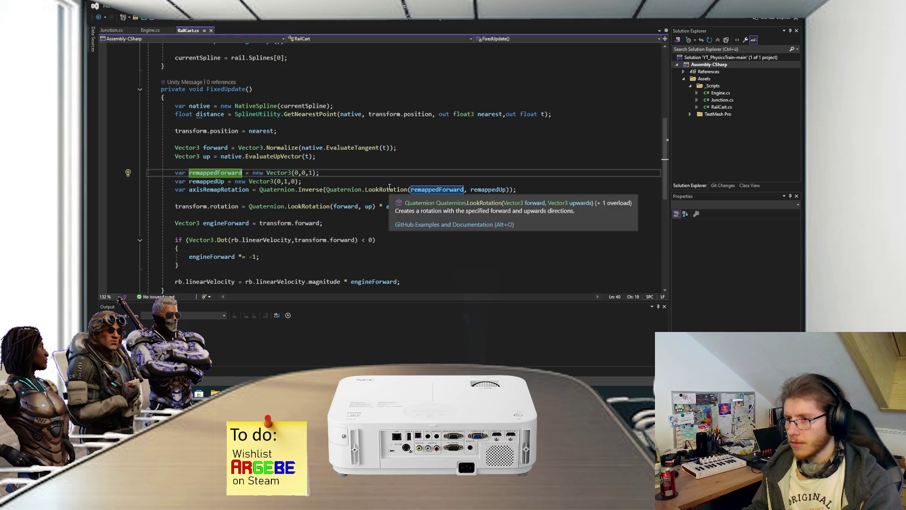
left_click(415, 190)
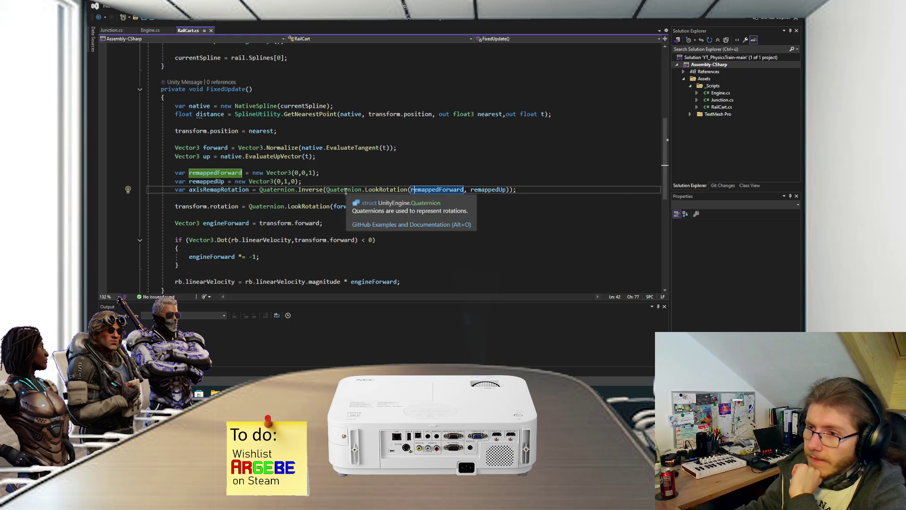
mouse_move(315, 188)
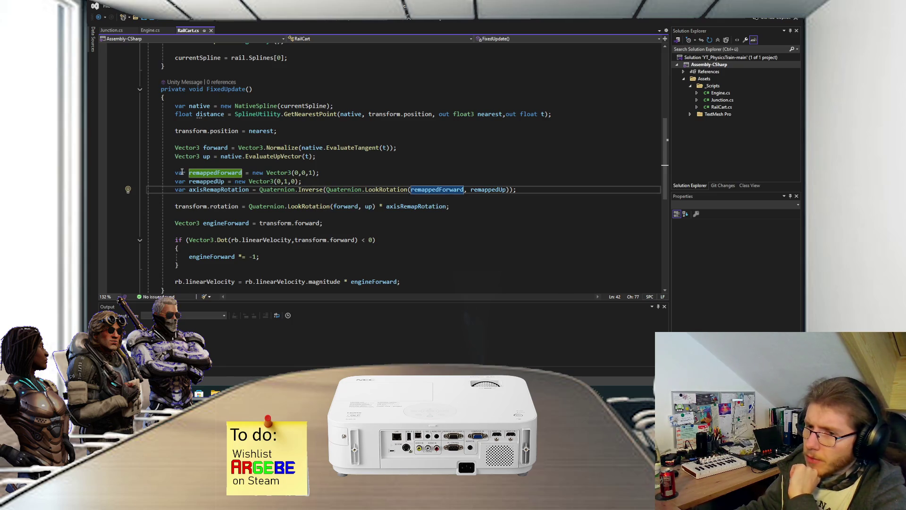
mouse_move(176, 173)
left_mouse_down()
mouse_move(314, 191)
mouse_move(518, 190)
left_mouse_up()
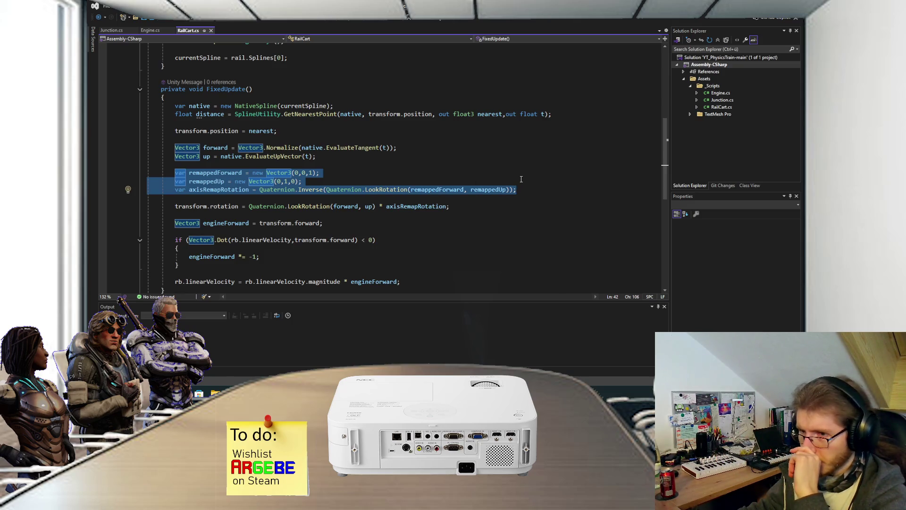
left_click(218, 173)
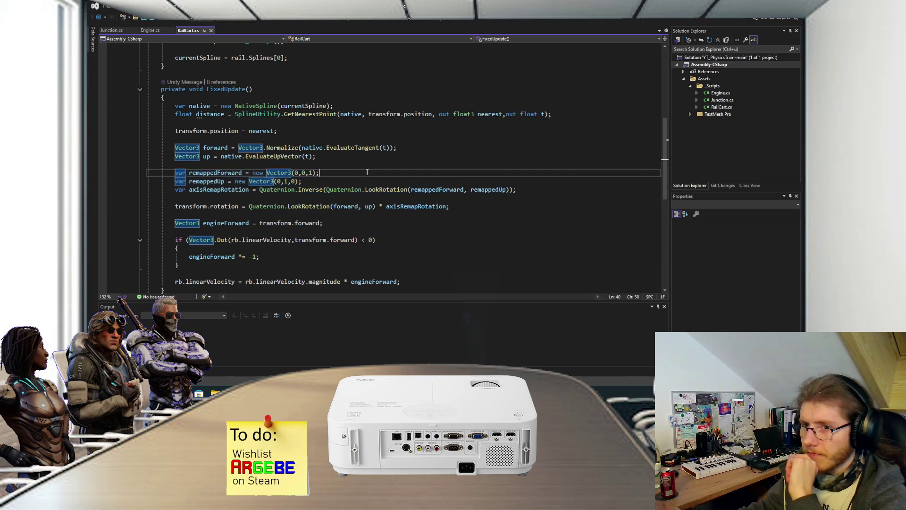
left_click(210, 182)
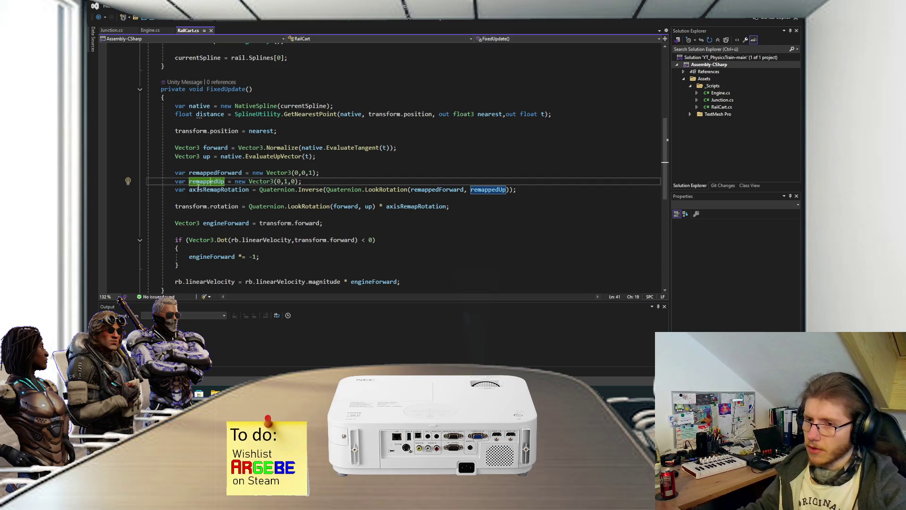
left_click(216, 190)
left_click_drag(215, 190, 247, 190)
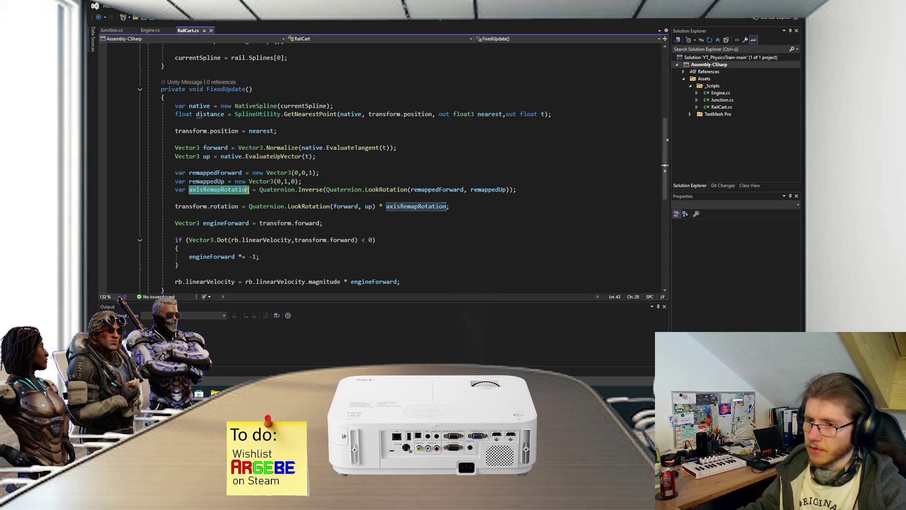
mouse_move(248, 190)
left_click(259, 201)
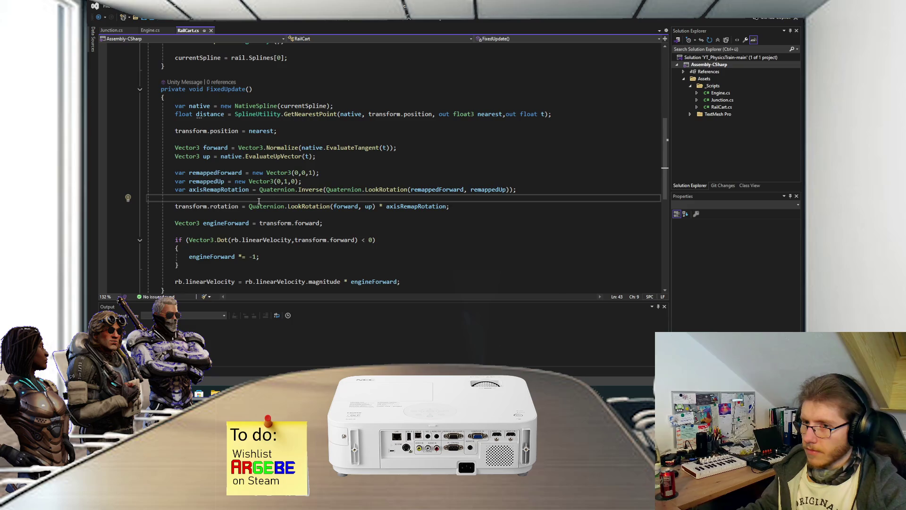
scroll(259, 202, "up", 1)
mouse_move(300, 216)
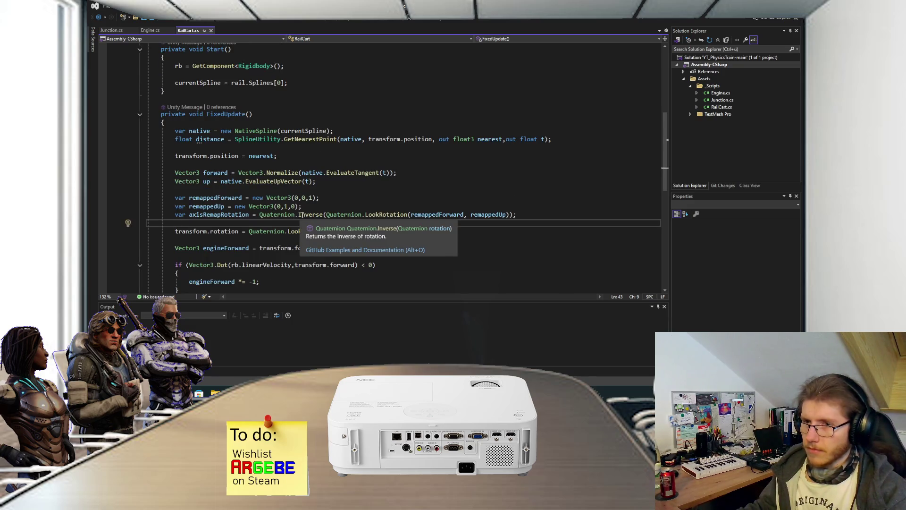
scroll(302, 216, "up", 1)
scroll(302, 216, "up", 2)
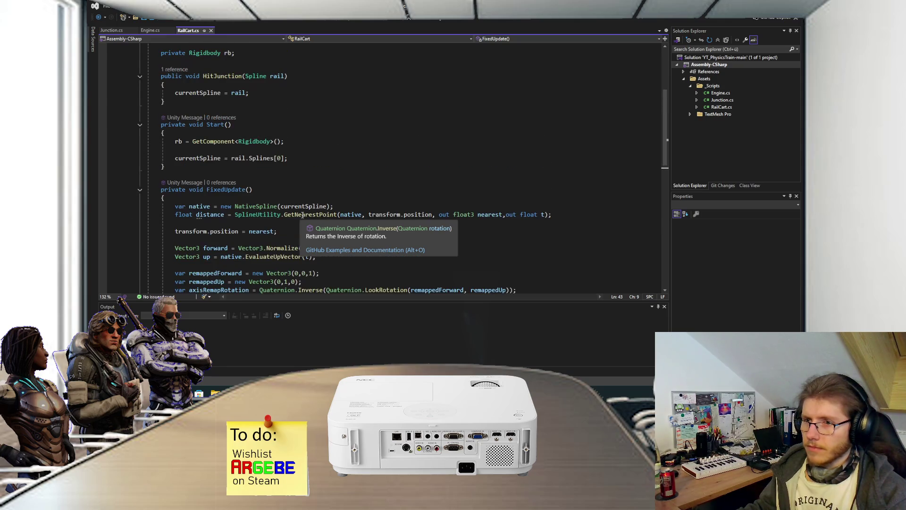
scroll(303, 215, "down", 2)
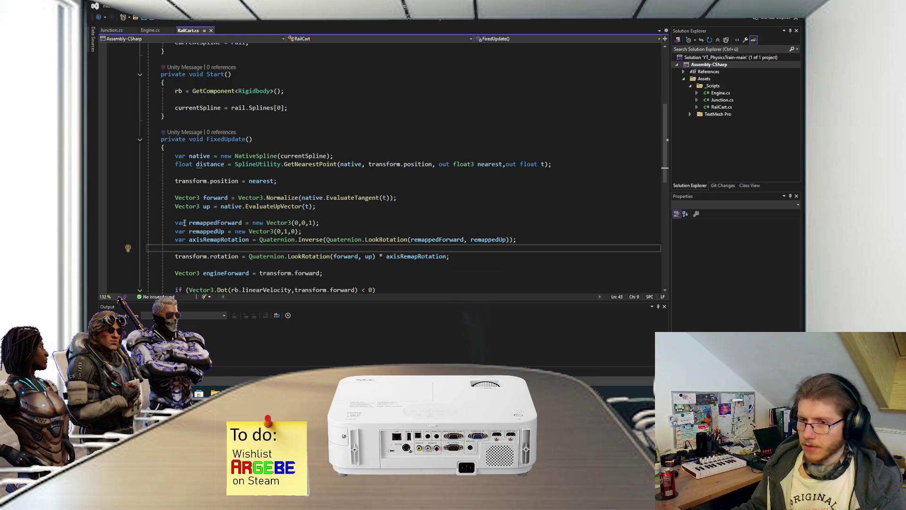
left_click_drag(175, 239, 586, 239)
left_click(585, 239)
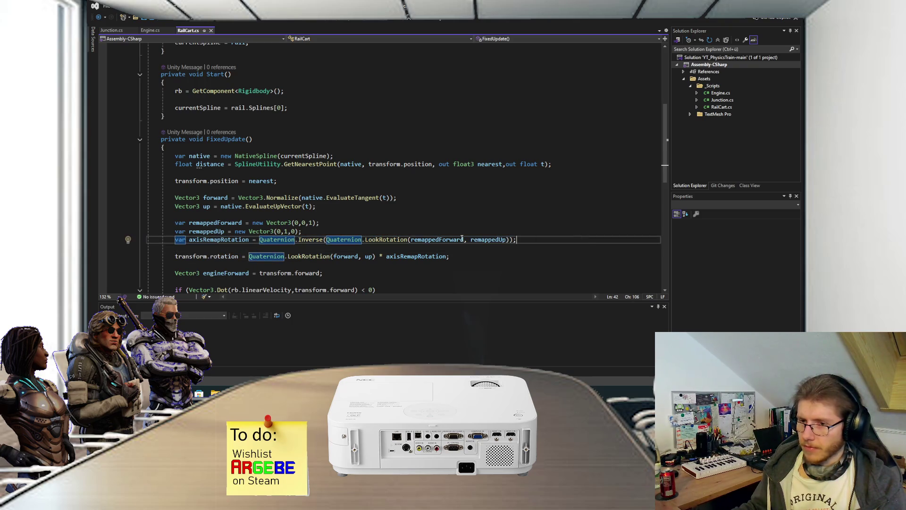
scroll(463, 238, "down", 2)
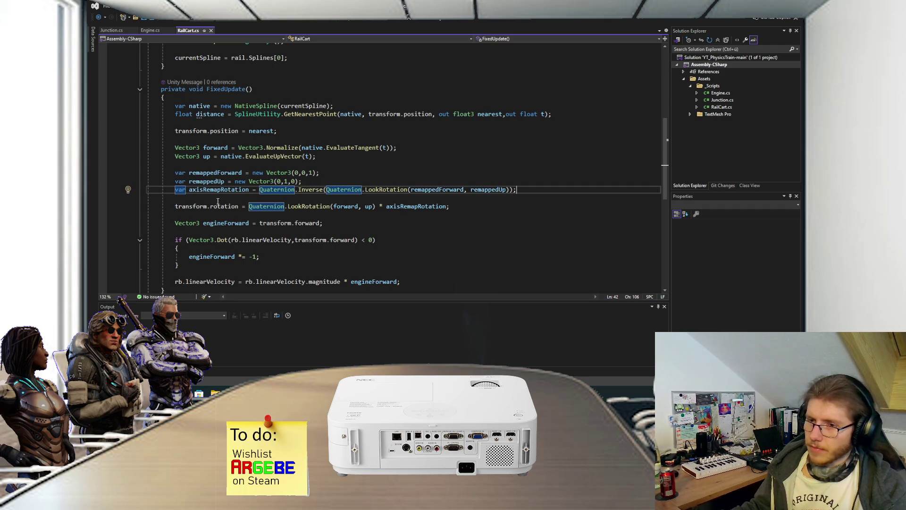
left_click(187, 214)
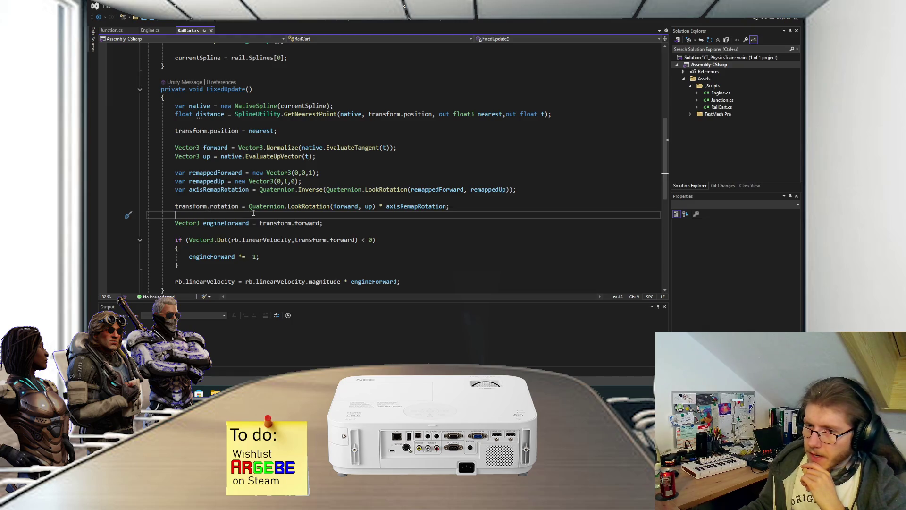
left_click(341, 206)
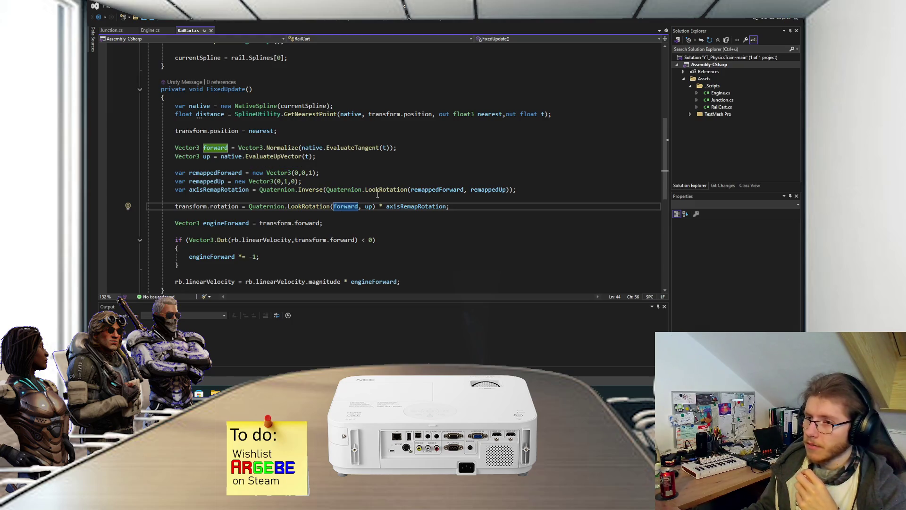
left_click(369, 206)
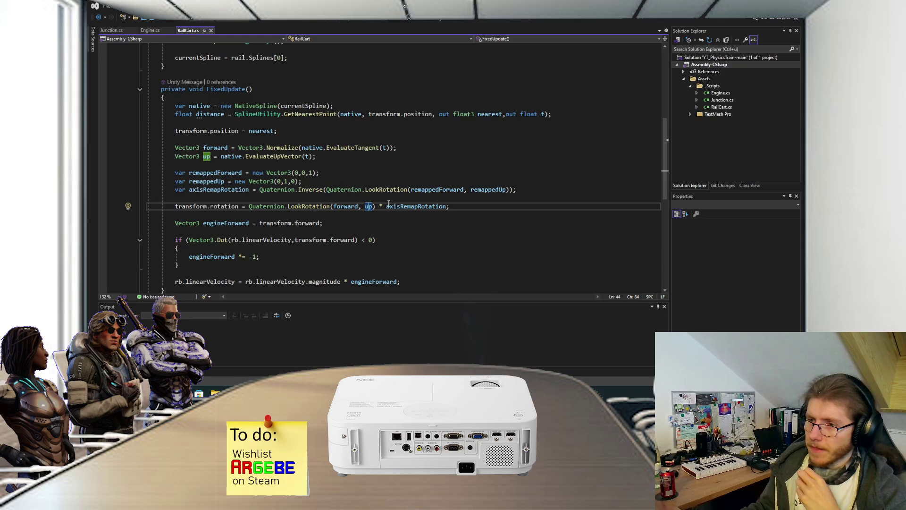
left_click(464, 210)
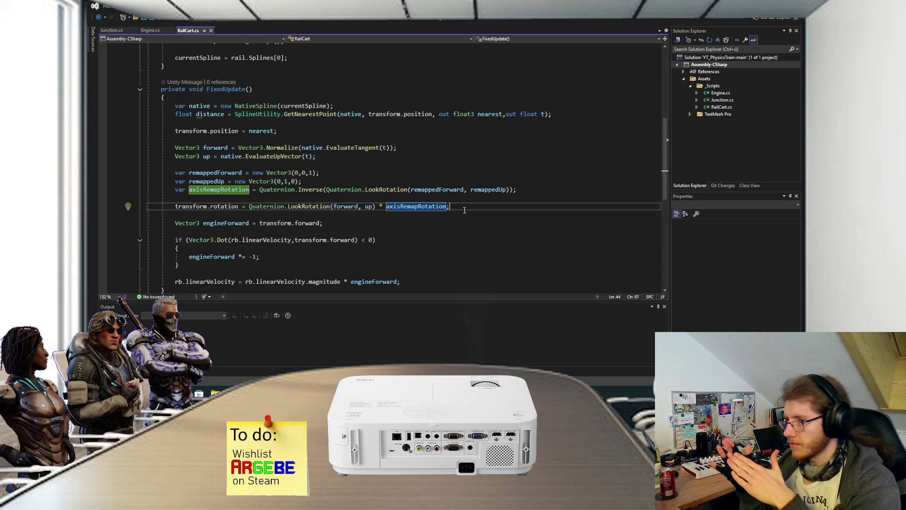
left_click(377, 225)
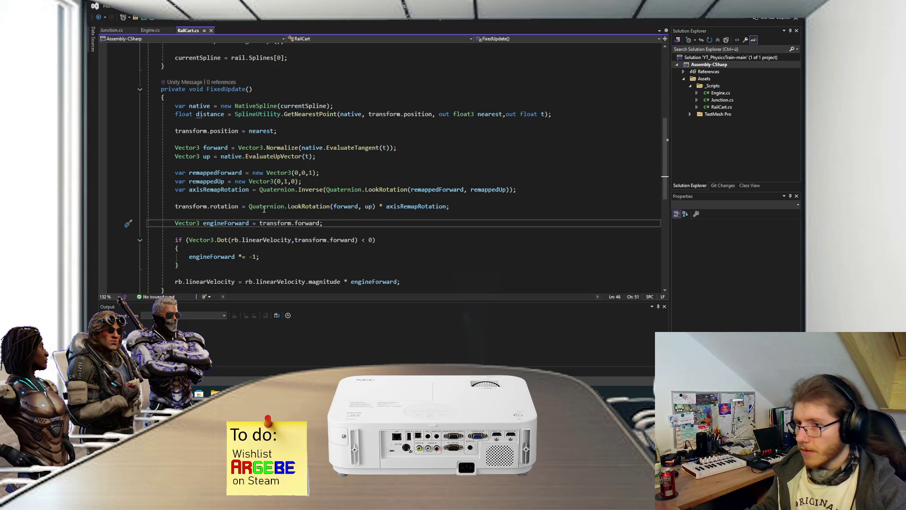
left_click_drag(249, 208, 460, 208)
- Review the rotation line, the engineForward usages and the if-block body in RailCart's code
left_click(460, 208)
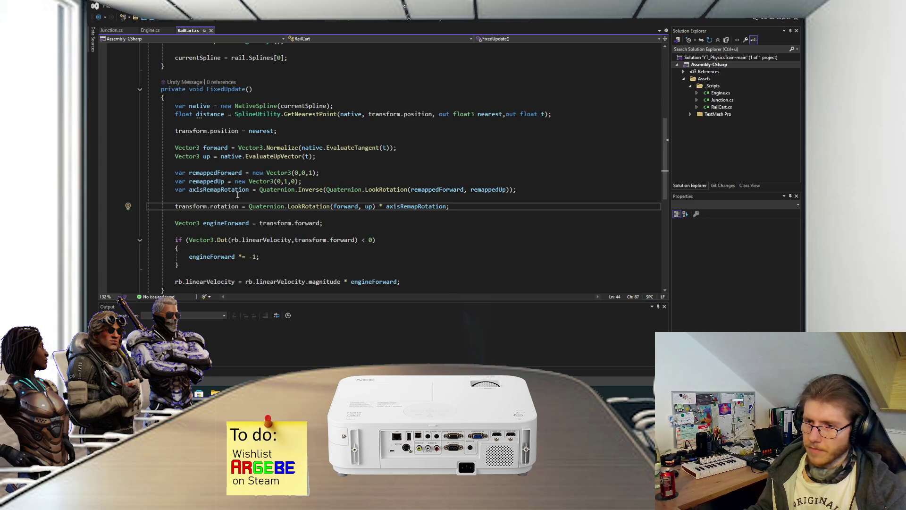
scroll(238, 194, "down", 1)
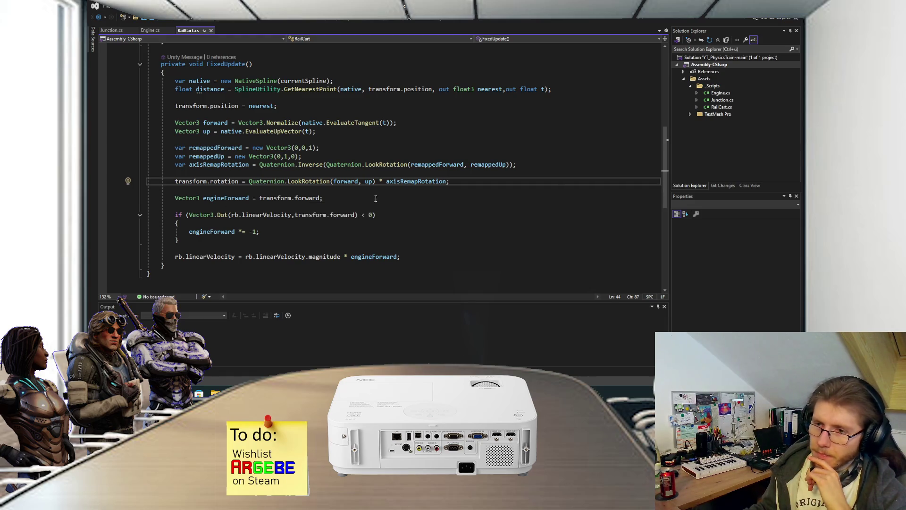
left_click(222, 201)
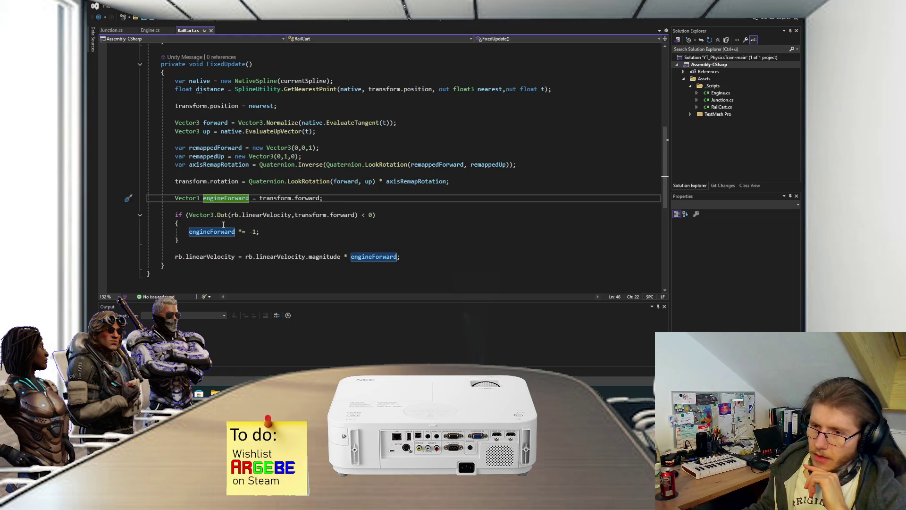
mouse_move(221, 218)
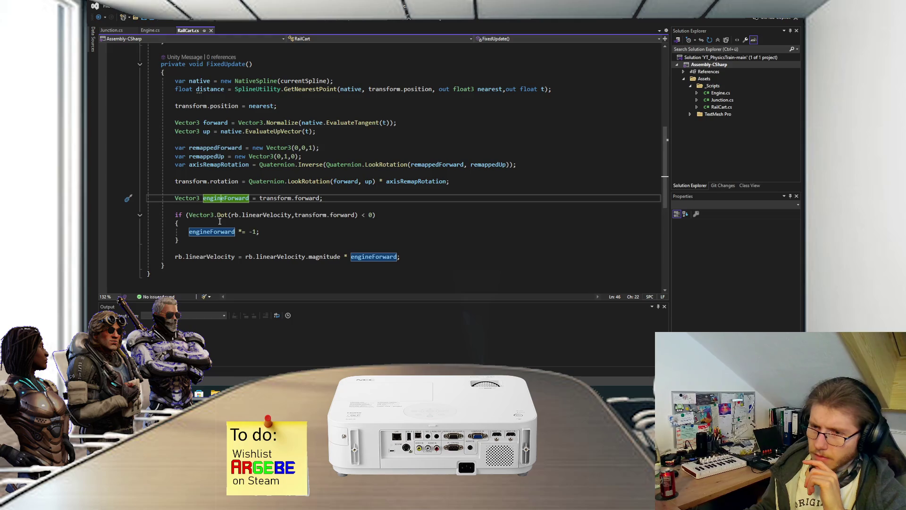
left_click(218, 223)
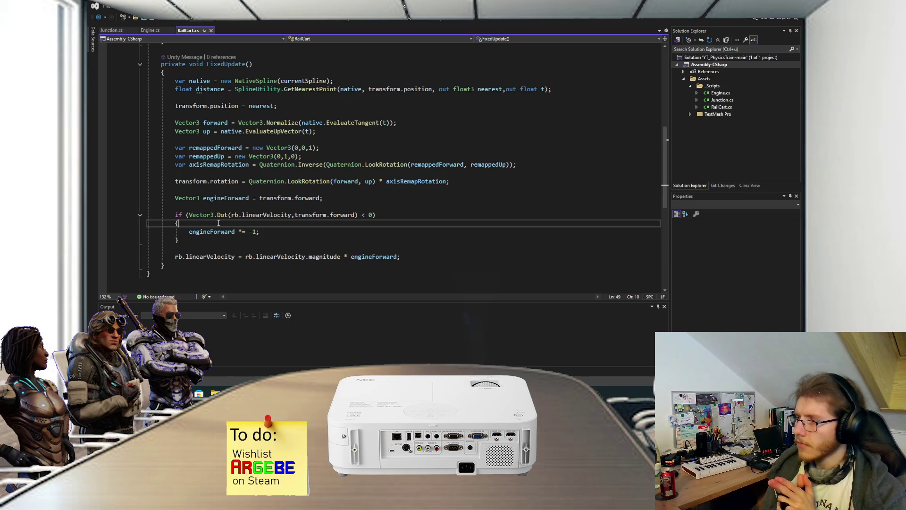
mouse_move(218, 198)
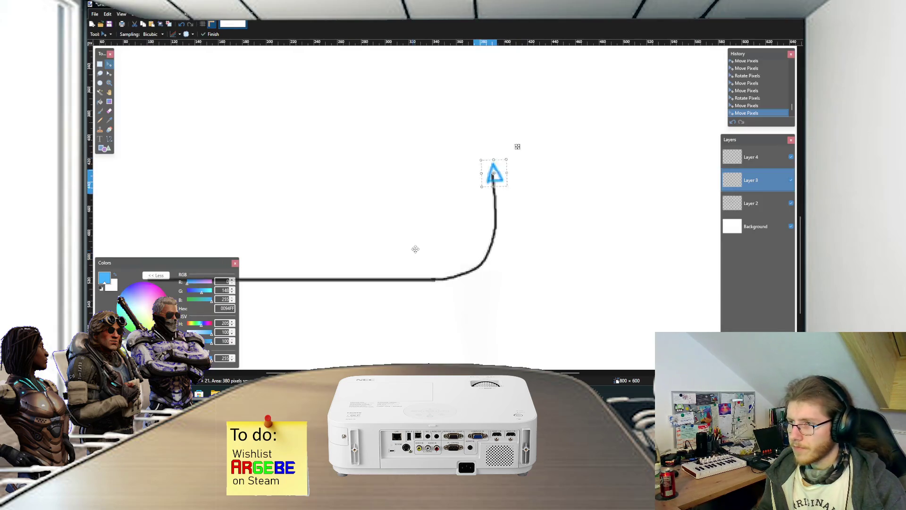
- Move the blue arrow onto the bottom-left straight track and deselect it
scroll(415, 249, "down", 1, "ctrl")
mouse_move(486, 174)
left_mouse_down()
mouse_move(462, 265)
mouse_move(453, 263)
mouse_move(471, 285)
mouse_move(341, 275)
mouse_move(384, 283)
left_mouse_up()
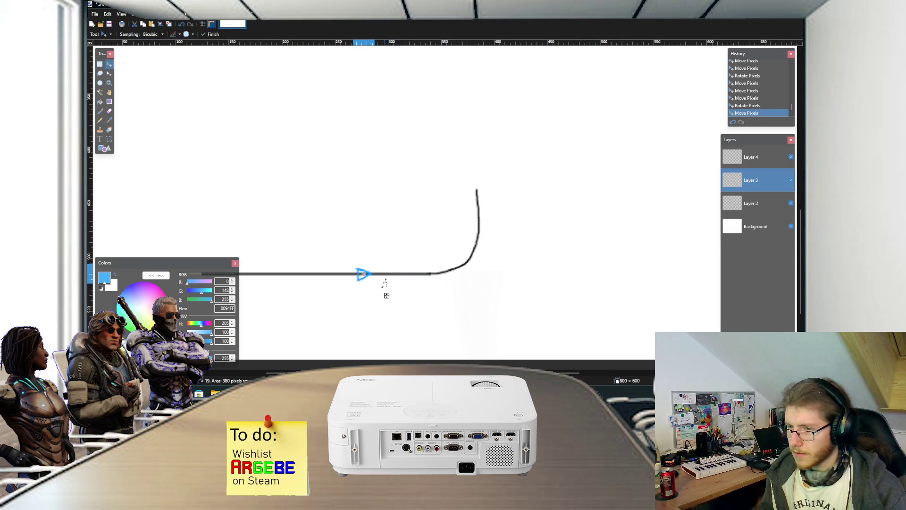
scroll(385, 283, "up", 2, "ctrl")
key("Return")
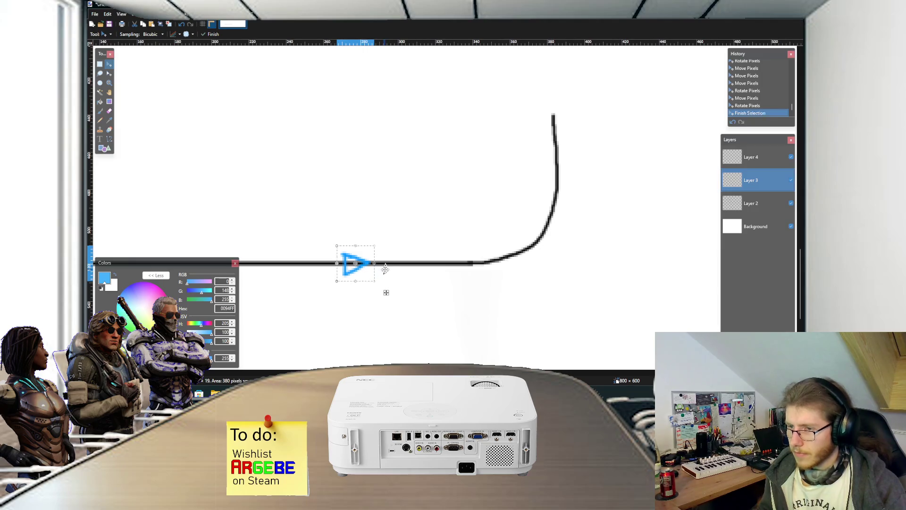
key("ctrl+d")
- Paint two orange arrows with the brush, one ahead of the blue arrow and one above the track
key("b")
scroll(385, 268, "up", 2, "ctrl")
left_click(166, 310)
left_click_drag(364, 262, 406, 258)
key("ctrl+z")
key("ctrl+z")
left_click(121, 298)
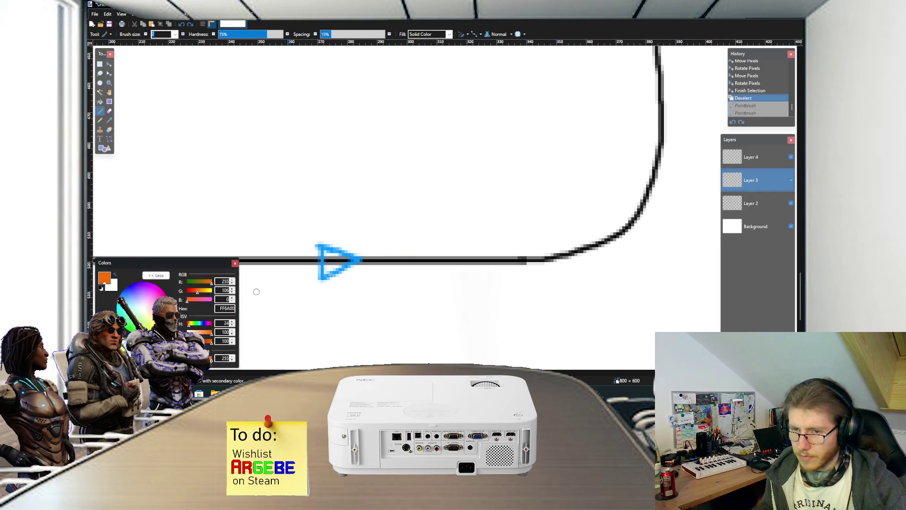
mouse_move(371, 260)
left_mouse_down()
mouse_move(418, 259)
mouse_move(396, 272)
left_mouse_up()
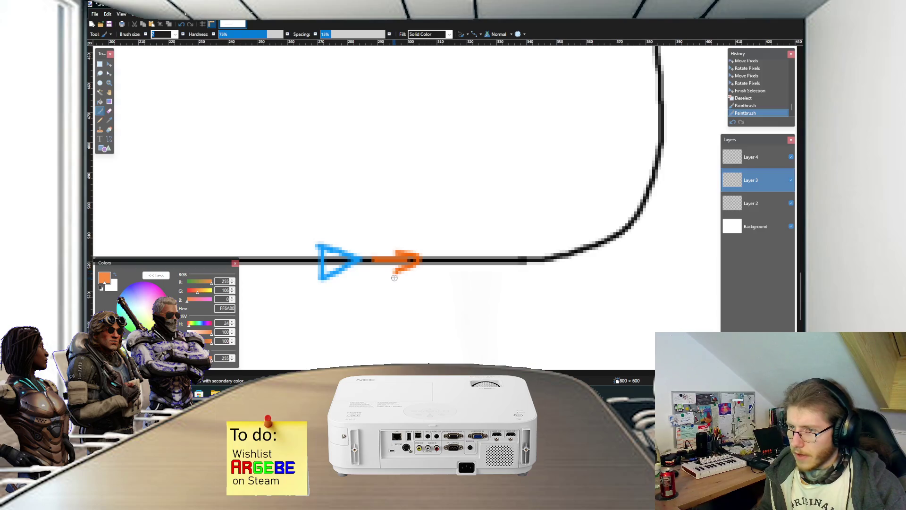
scroll(394, 278, "down", 2)
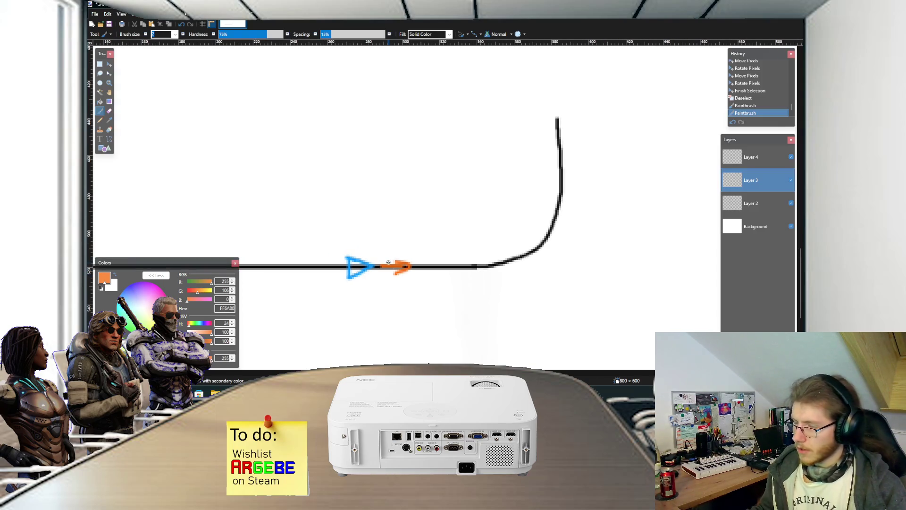
scroll(369, 249, "up", 1)
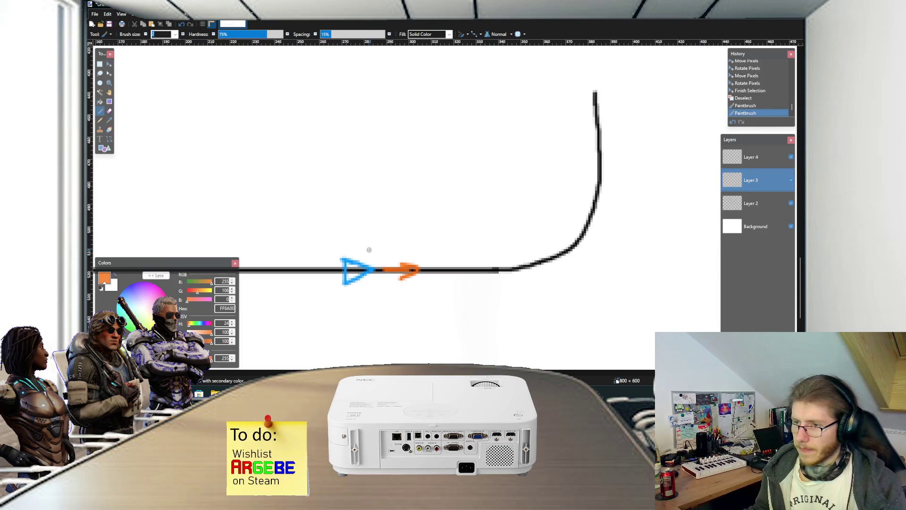
scroll(349, 256, "up", 1)
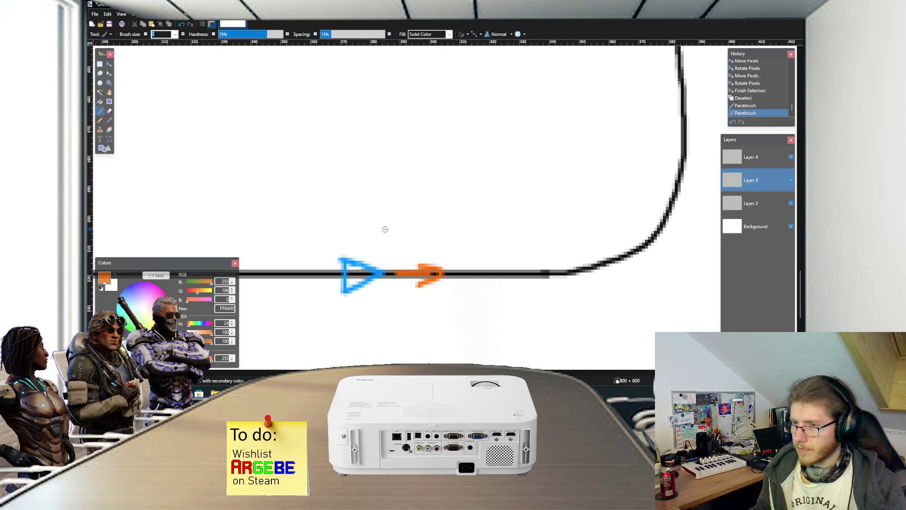
left_click(351, 220)
left_click_drag(352, 220, 397, 228)
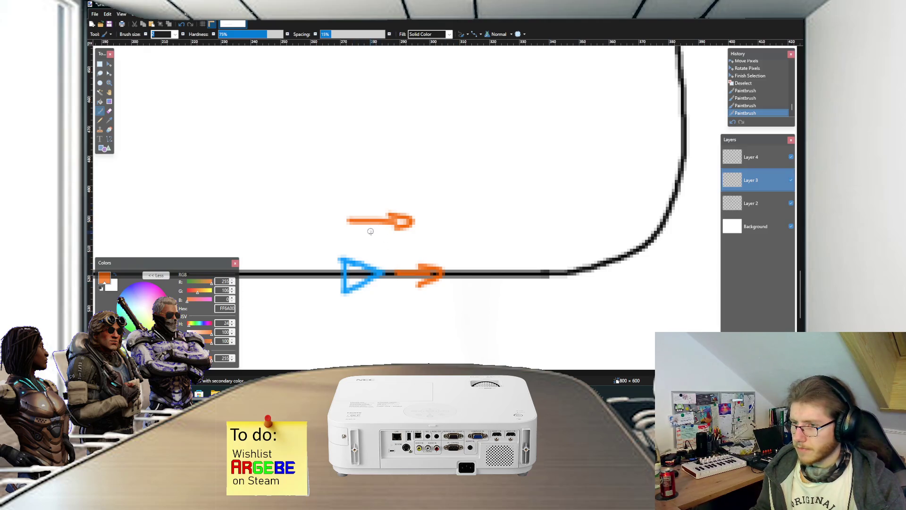
- Inspect engineForward and transform.forward in the YT_PhysicsTrain RailCart code, then return to the sketch
mouse_move(380, 392)
mouse_move(418, 362)
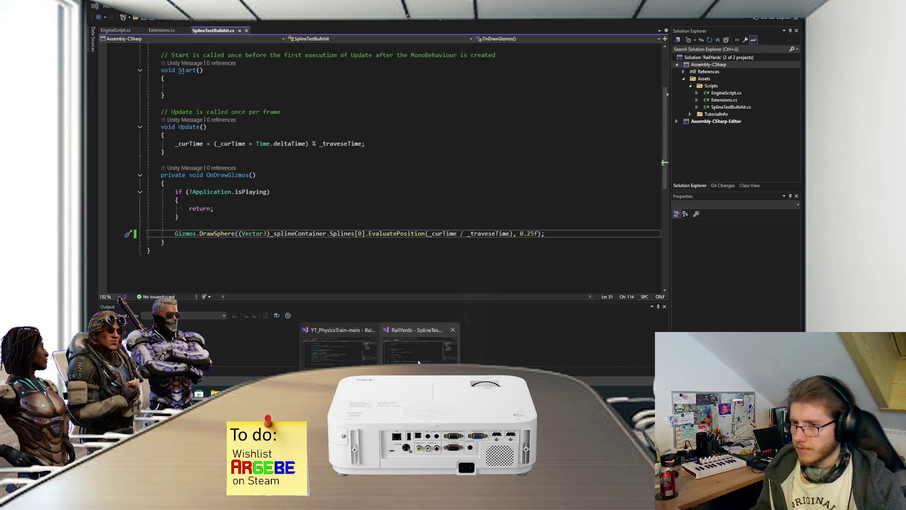
mouse_move(351, 353)
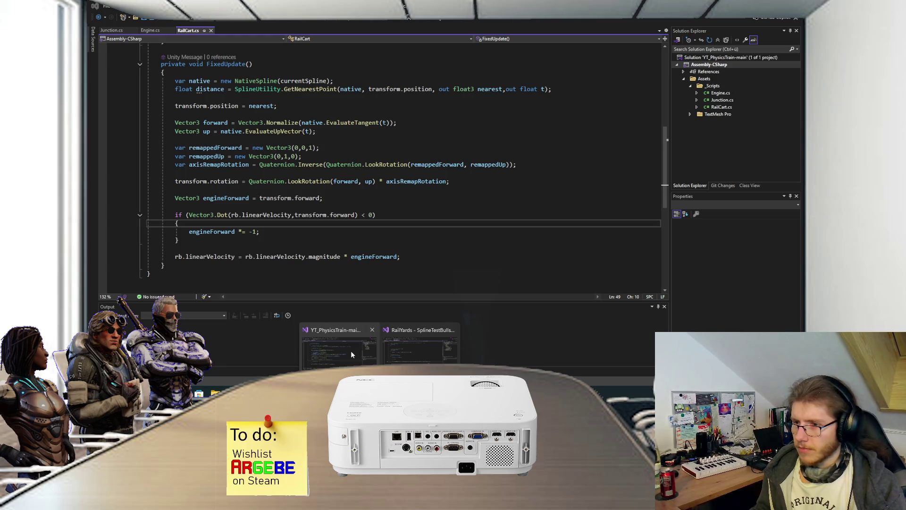
left_click(351, 354)
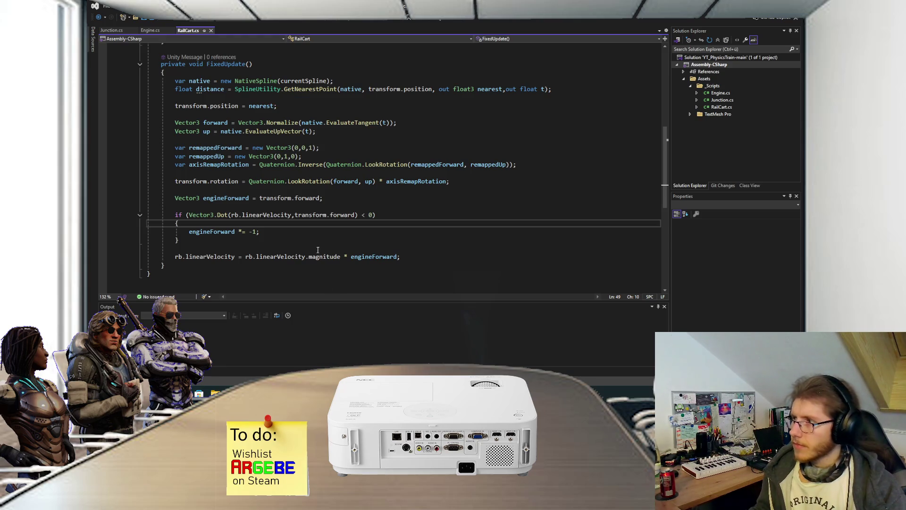
left_click_drag(249, 198, 212, 195)
left_click(202, 199)
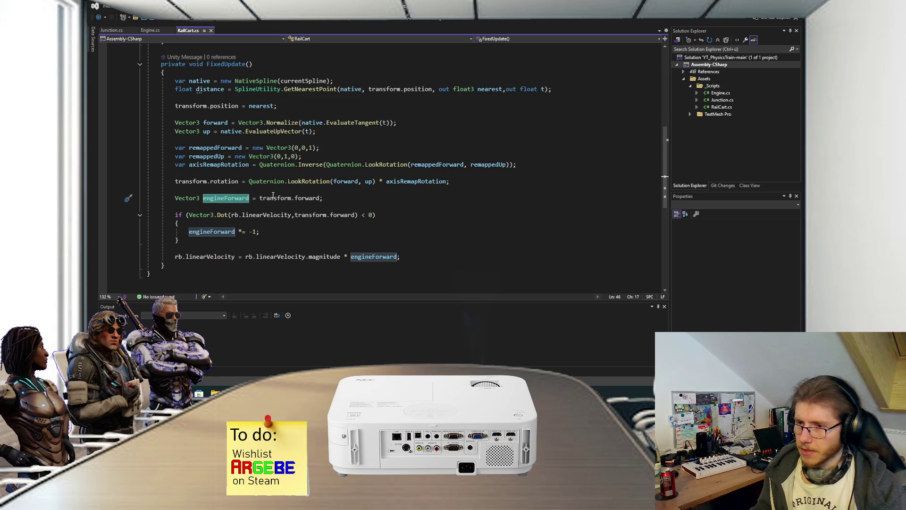
left_click_drag(295, 215, 356, 216)
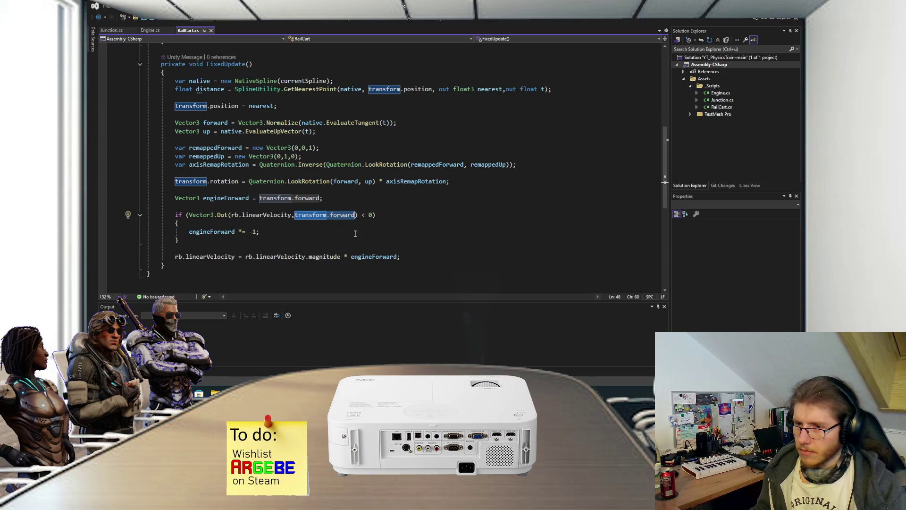
left_click(388, 217)
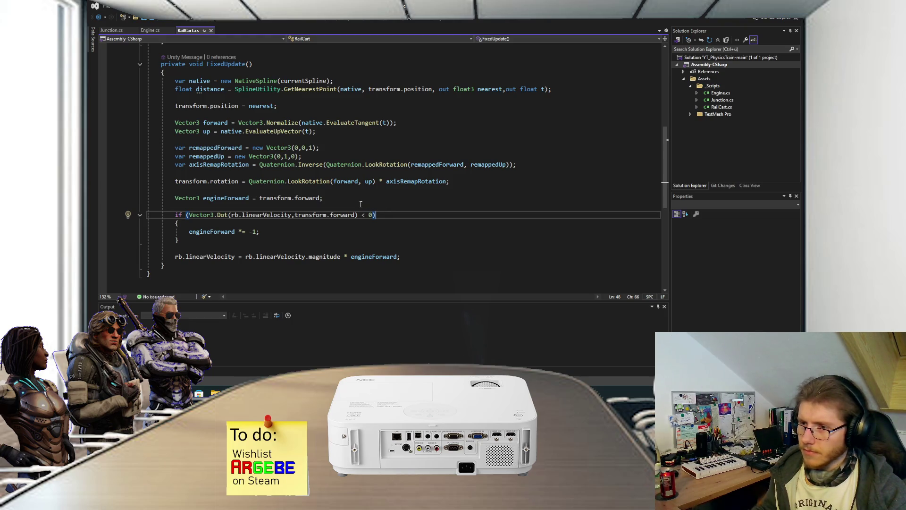
key("alt+Tab")
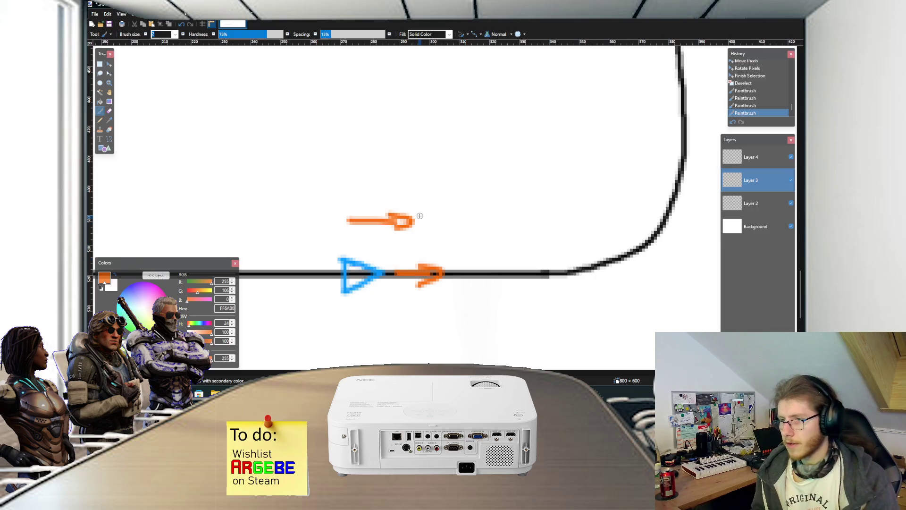
- Rotate the upper orange arrow in the sketch until it points left
key("s")
left_click_drag(418, 231, 334, 194)
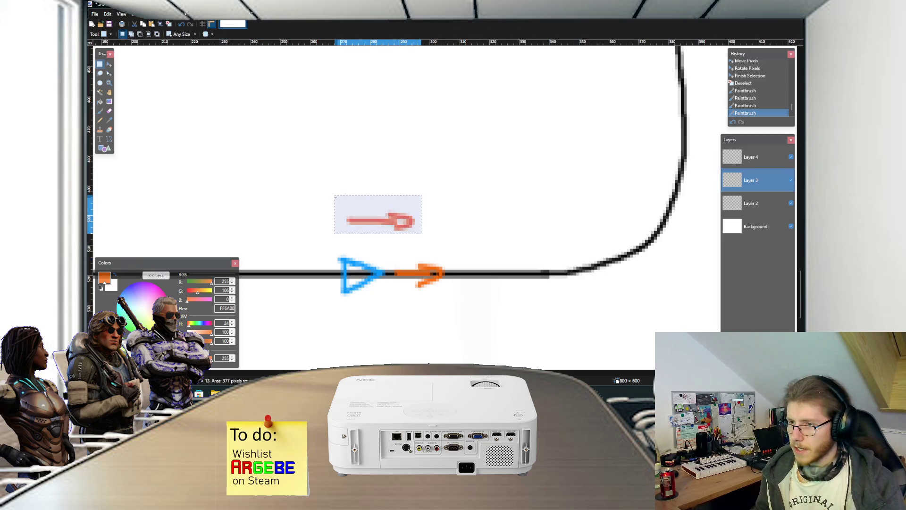
key("m")
mouse_move(418, 185)
left_mouse_down()
mouse_move(433, 198)
mouse_move(433, 216)
mouse_move(391, 135)
mouse_move(360, 127)
mouse_move(408, 166)
left_mouse_up()
mouse_move(418, 219)
left_mouse_down()
mouse_move(396, 234)
mouse_move(407, 239)
mouse_move(419, 170)
mouse_move(388, 142)
mouse_move(423, 197)
left_mouse_up()
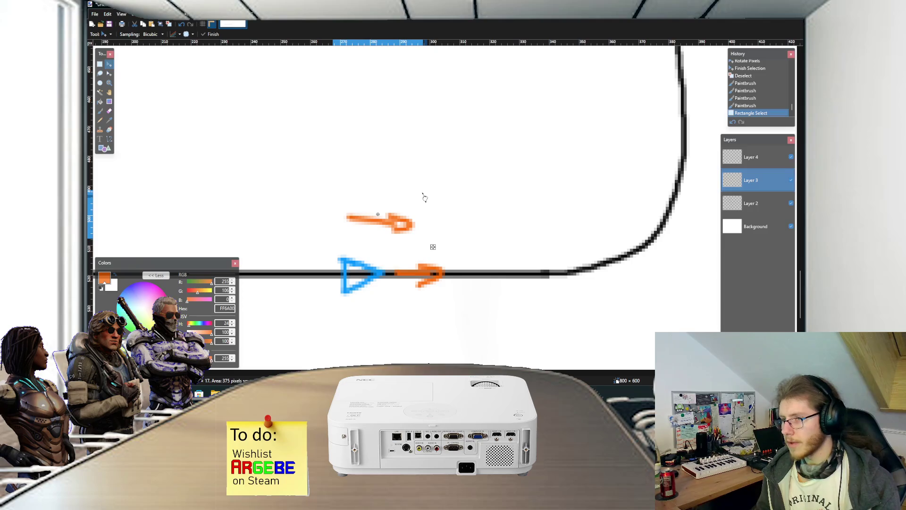
mouse_move(423, 196)
left_mouse_down()
mouse_move(403, 156)
mouse_move(363, 143)
mouse_move(307, 156)
mouse_move(293, 216)
mouse_move(307, 267)
mouse_move(298, 231)
mouse_move(306, 213)
mouse_move(319, 297)
mouse_move(303, 242)
mouse_move(304, 255)
mouse_move(299, 248)
mouse_move(453, 194)
mouse_move(465, 206)
mouse_move(260, 260)
mouse_move(317, 188)
left_mouse_up()
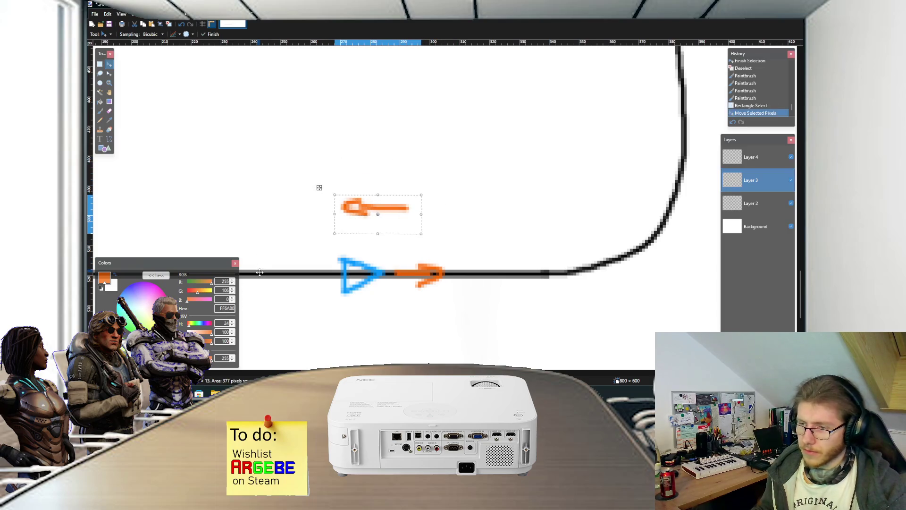
key("b")
- Rotate the orange arrow on the track beside the blue triangle to point left, then zoom out
key("ctrl+d")
left_click_drag(337, 273, 305, 273)
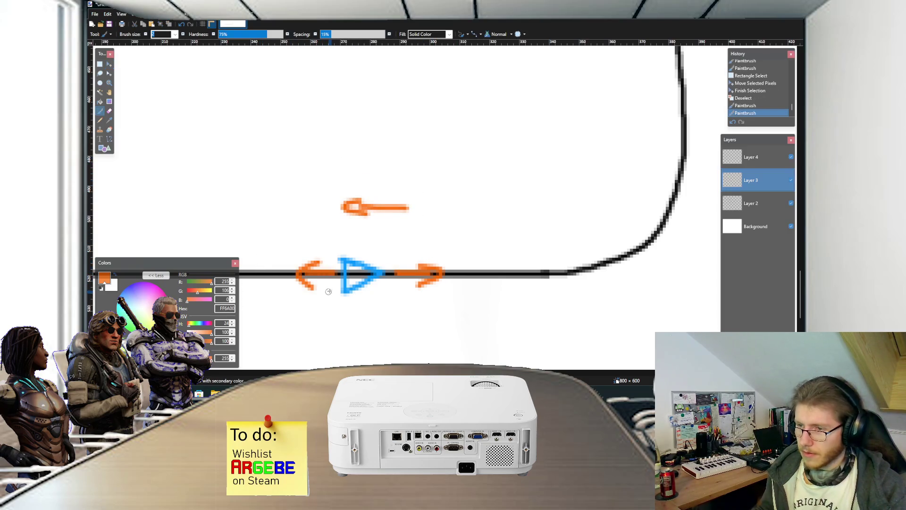
key("ctrl+z")
key("ctrl+z")
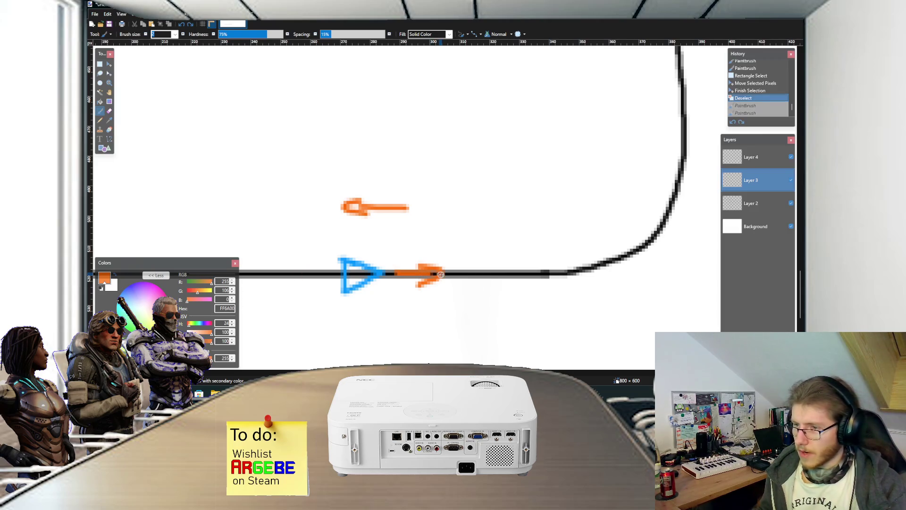
key("s")
left_click_drag(454, 287, 391, 255)
key("m")
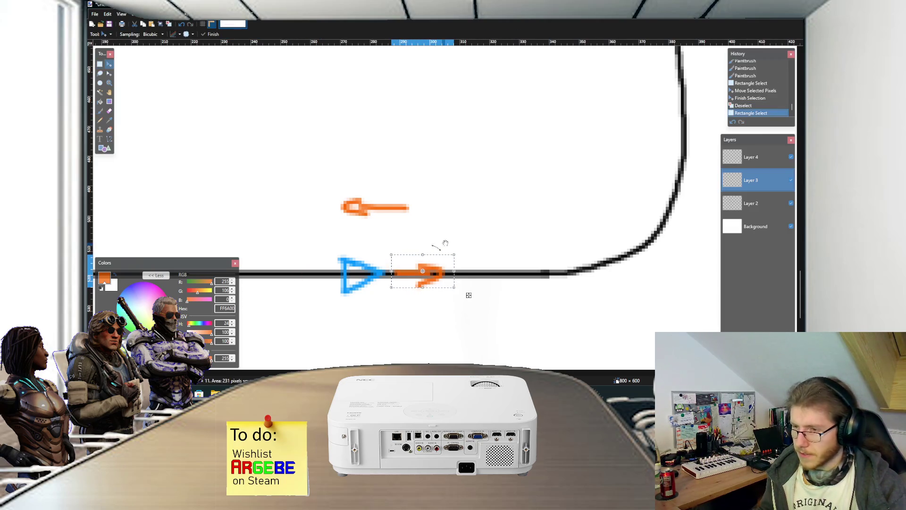
mouse_move(463, 249)
left_mouse_down()
mouse_move(445, 283)
mouse_move(414, 294)
mouse_move(403, 282)
left_mouse_up()
key("ctrl+d")
key("s")
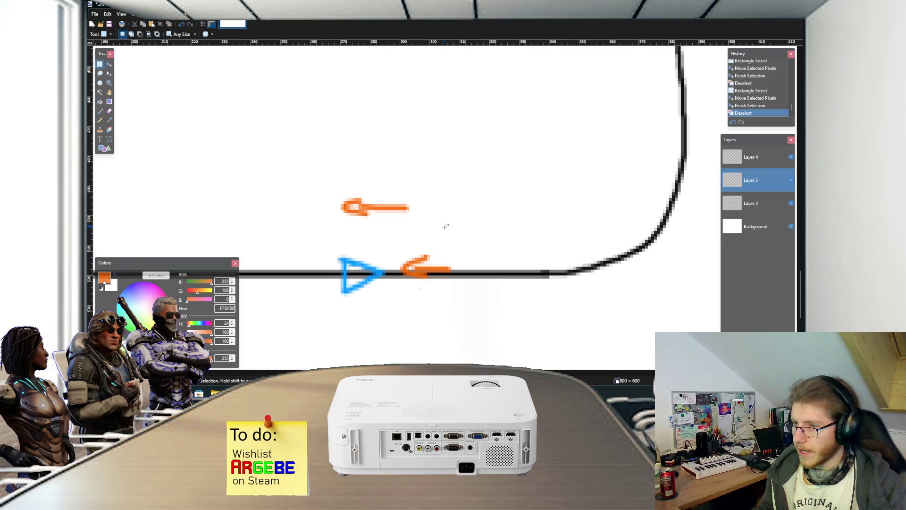
scroll(445, 231, "down", 2)
key("alt+Tab")
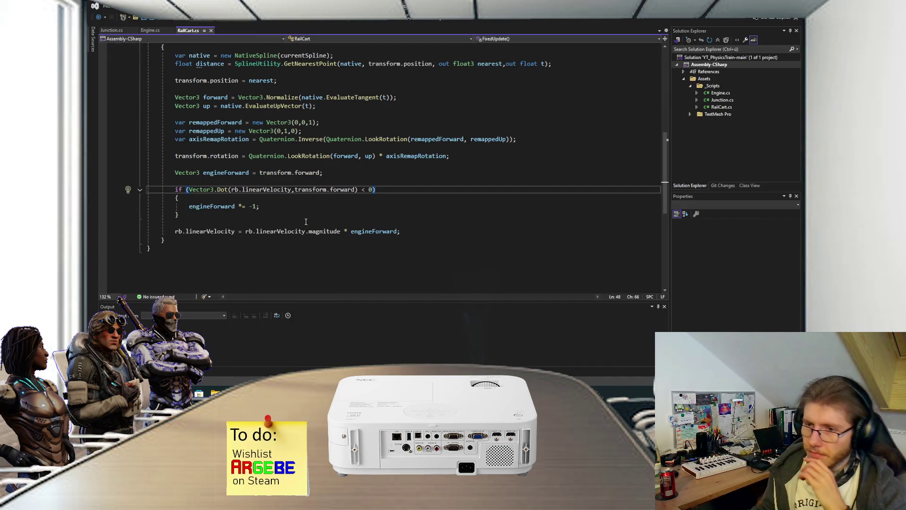
- Place the caret at the end of the engineForward *= -1; line and review FixedUpdate
left_click(288, 210)
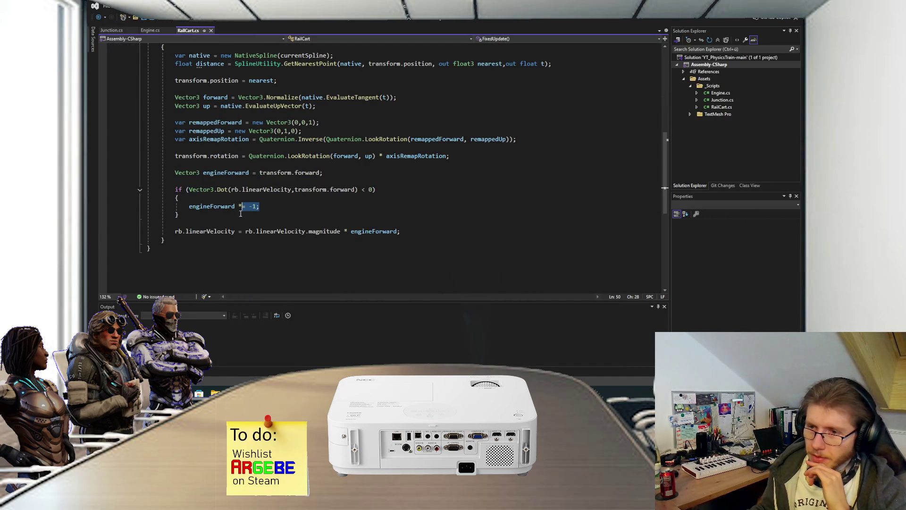
left_click(264, 208)
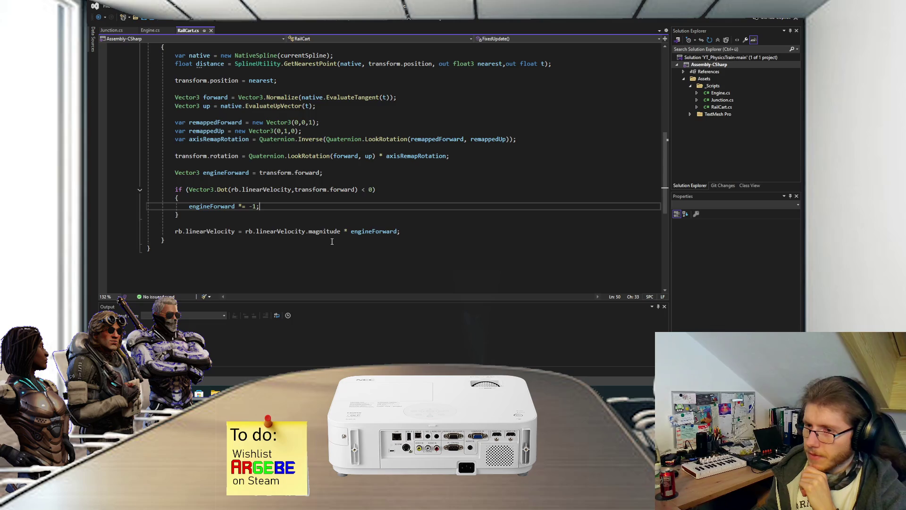
scroll(332, 241, "up", 2)
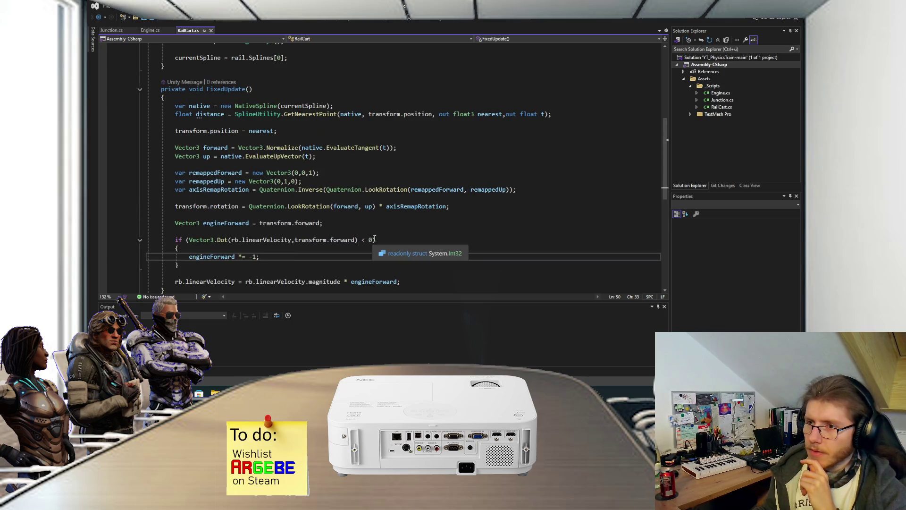
scroll(375, 239, "down", 1)
scroll(387, 232, "up", 1)
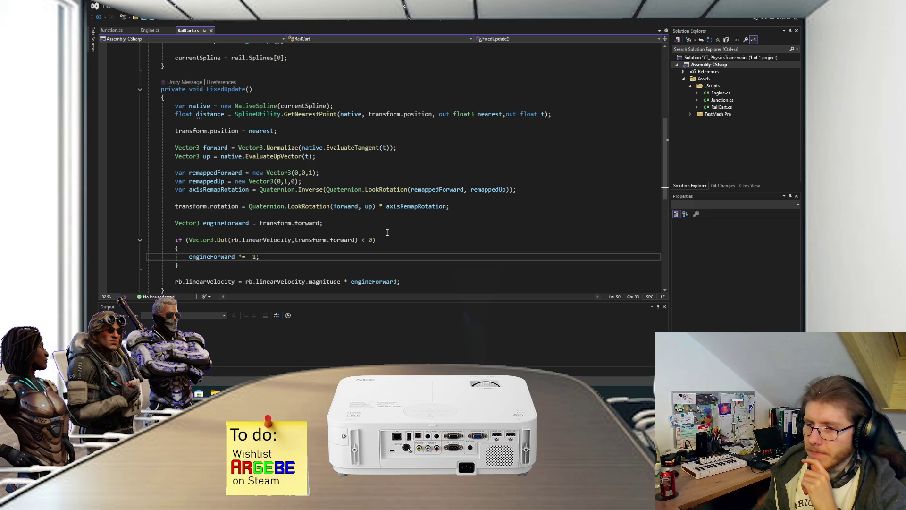
key("alt+Tab")
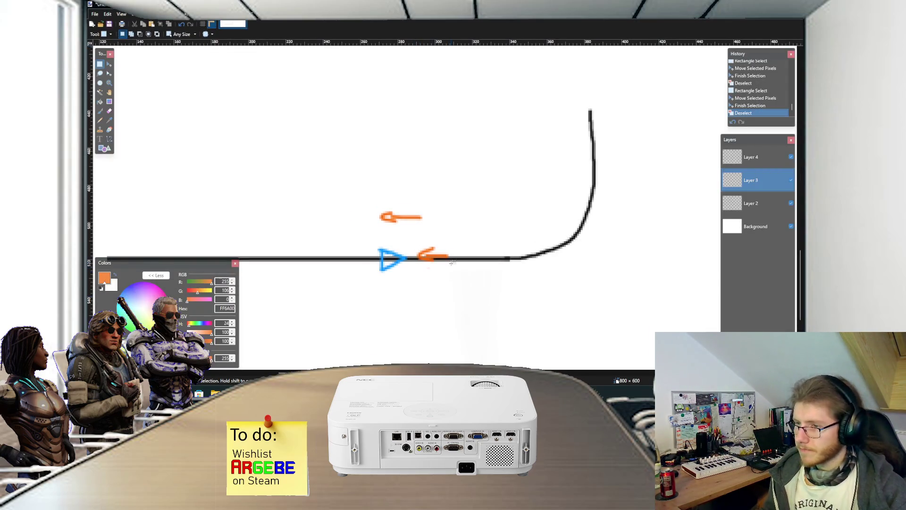
- Erase the old orange arrows and rotate the blue triangle onto the rail's bend
left_click_drag(424, 248, 355, 201)
key("Delete")
key("Delete")
mouse_move(420, 278)
left_mouse_down()
mouse_move(368, 235)
mouse_move(390, 249)
mouse_move(561, 246)
mouse_move(573, 214)
mouse_move(559, 245)
left_mouse_up()
key("m")
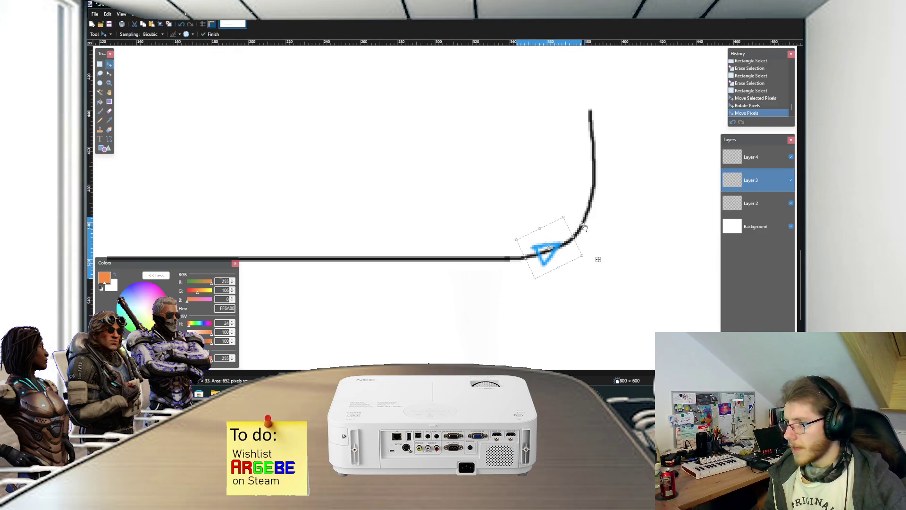
key("ctrl+d")
left_click_drag(584, 228, 597, 259)
scroll(596, 259, "up", 2)
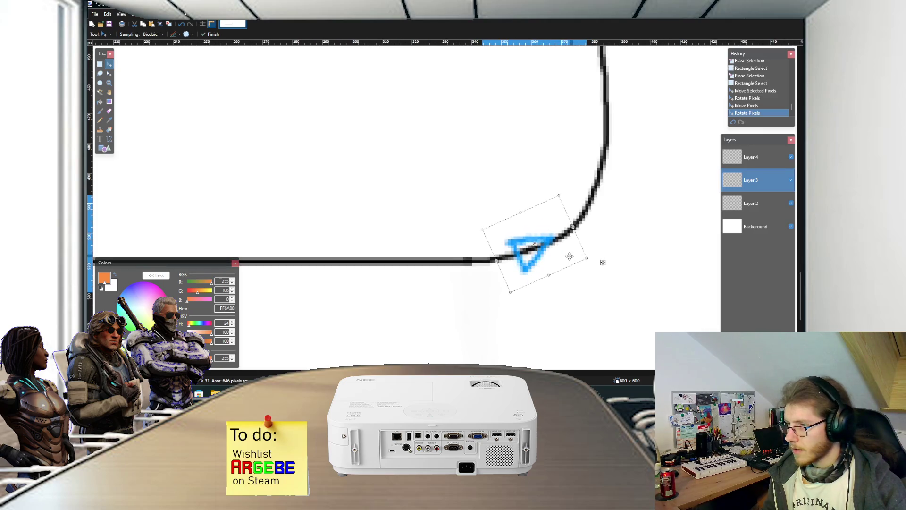
key("ctrl+d")
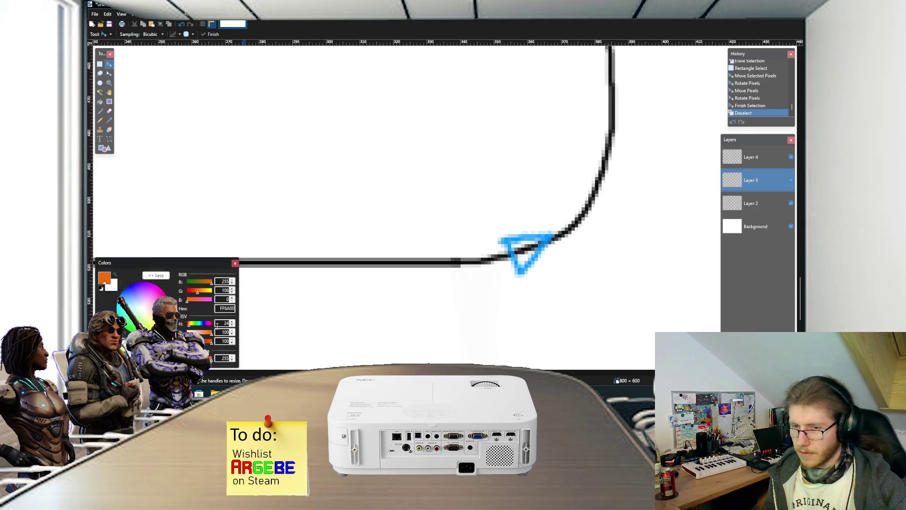
- Paint a new orange arrow on Layer 4 and rotate it onto the triangle, pointing up the curve
key("b")
left_click(743, 156)
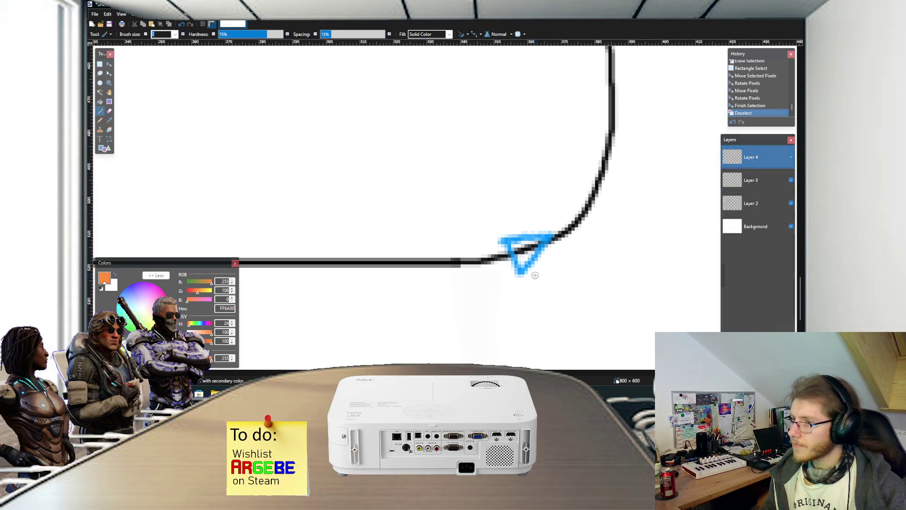
mouse_move(518, 260)
left_mouse_down()
mouse_move(588, 262)
mouse_move(553, 288)
left_mouse_up()
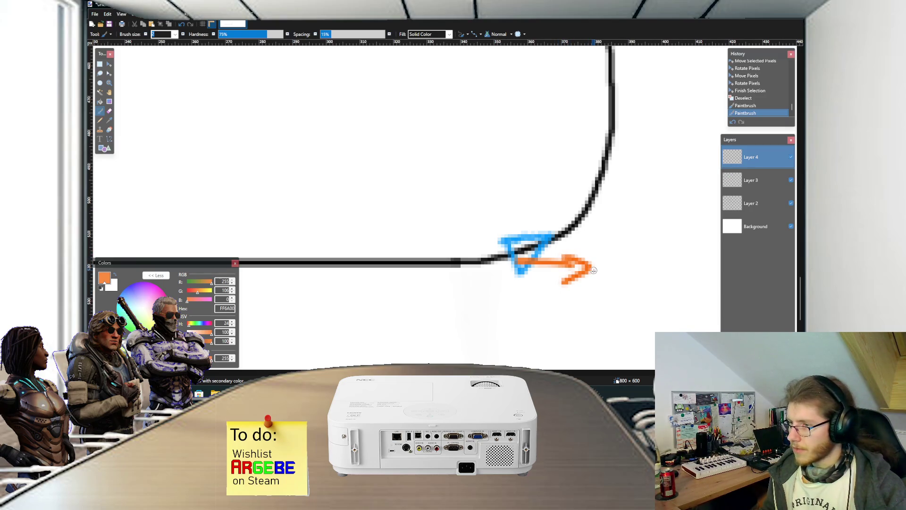
key("s")
left_click_drag(599, 286, 509, 237)
key("m")
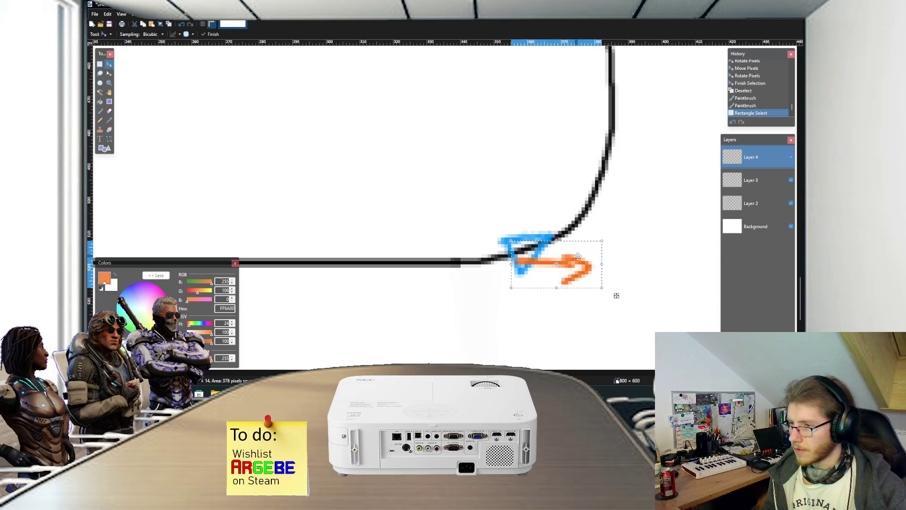
left_click_drag(615, 295, 607, 281)
mouse_move(567, 242)
left_mouse_down()
mouse_move(593, 233)
mouse_move(574, 202)
mouse_move(561, 224)
left_mouse_up()
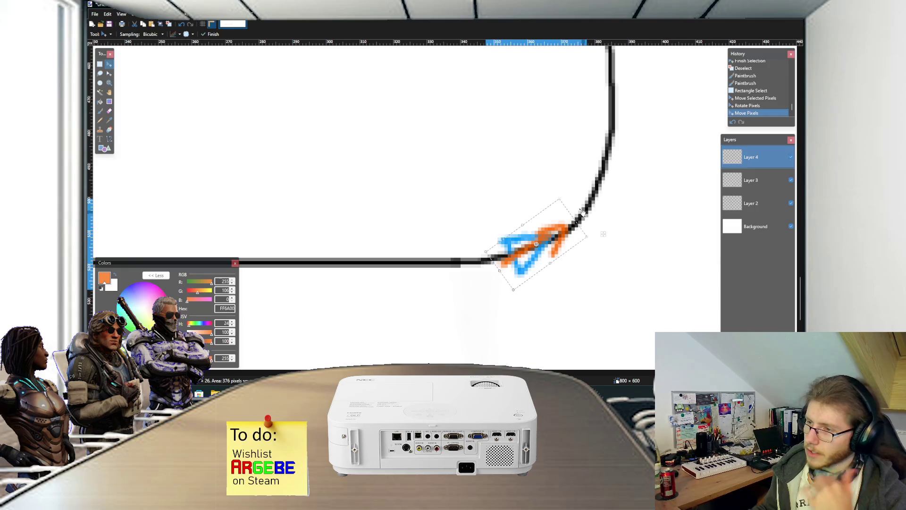
left_click_drag(584, 213, 539, 242)
left_click(539, 241)
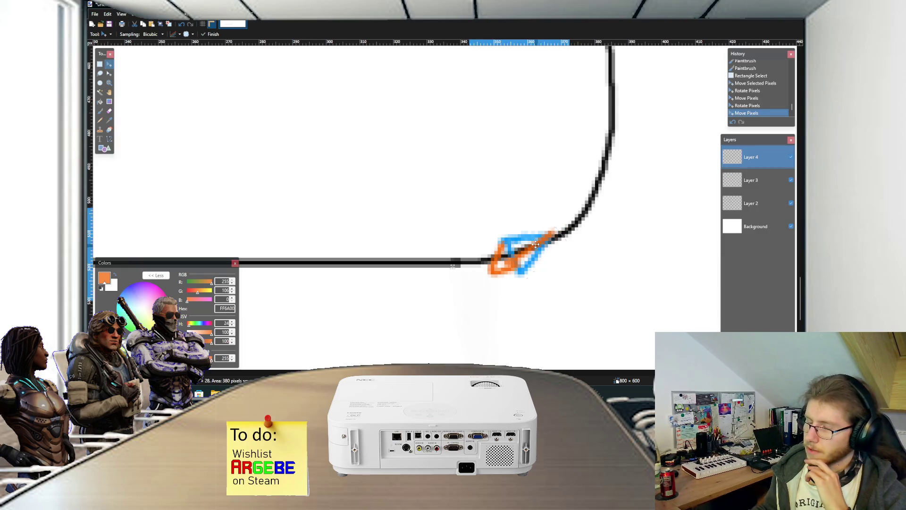
key("s")
key("ctrl+d")
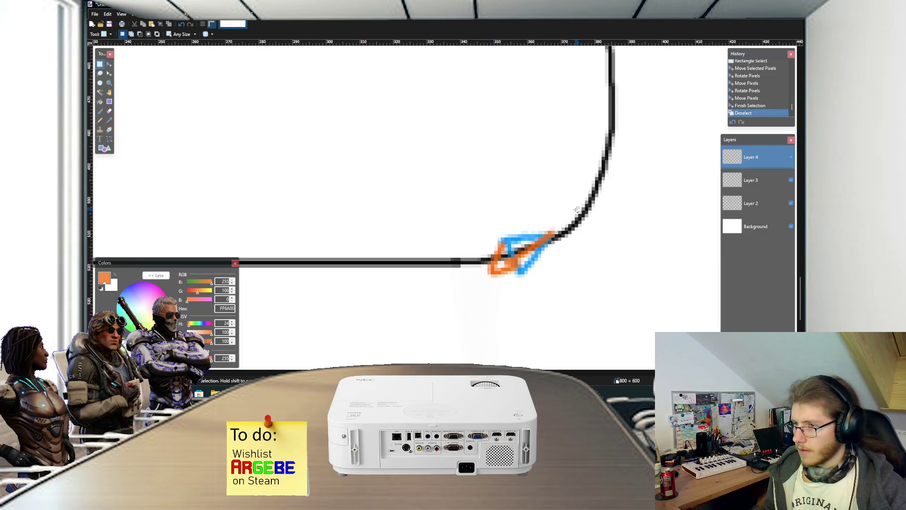
scroll(575, 209, "down", 5)
key("alt+Tab")
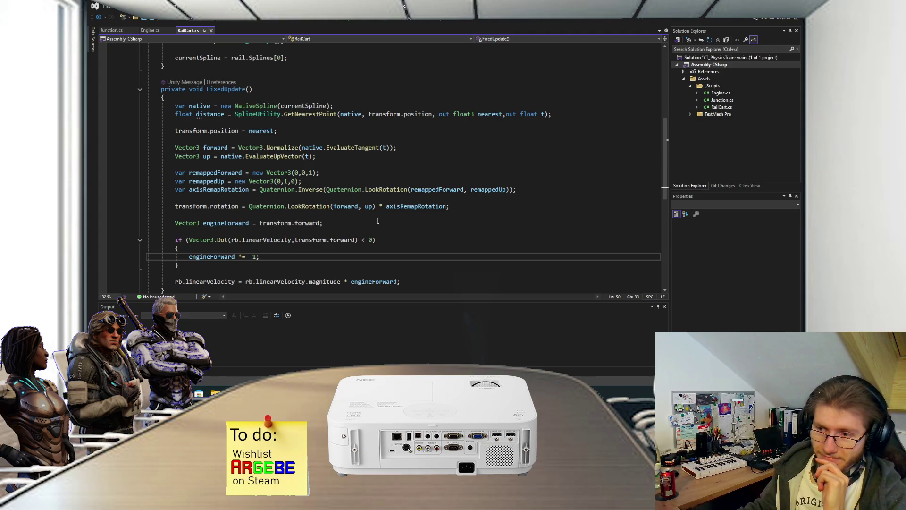
scroll(378, 221, "down", 1)
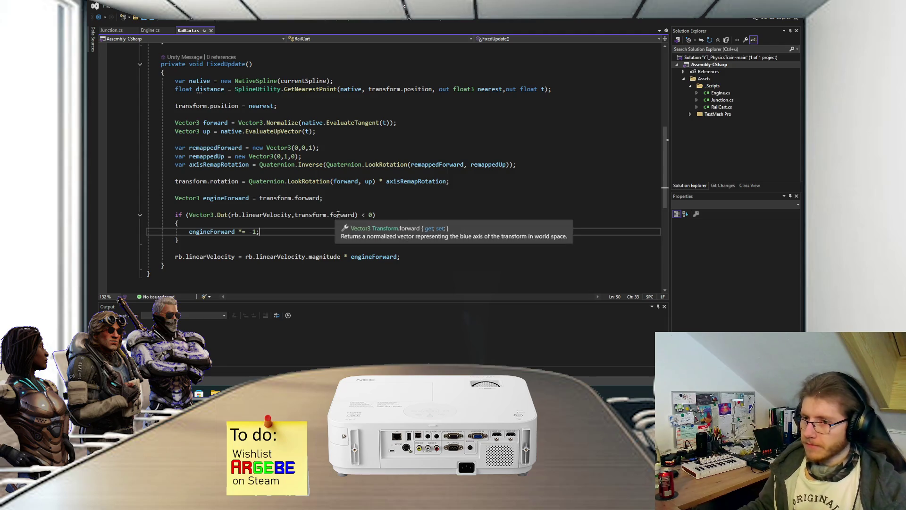
scroll(310, 261, "up", 1)
mouse_move(162, 89)
left_mouse_down()
mouse_move(170, 99)
mouse_move(321, 123)
mouse_move(401, 232)
left_mouse_up()
scroll(170, 99, "down", 2)
left_click(208, 241)
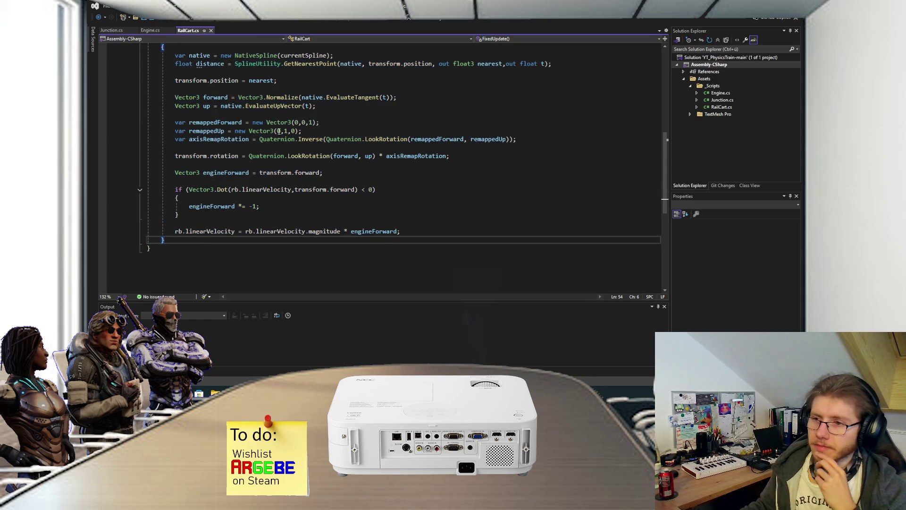
left_click(344, 199)
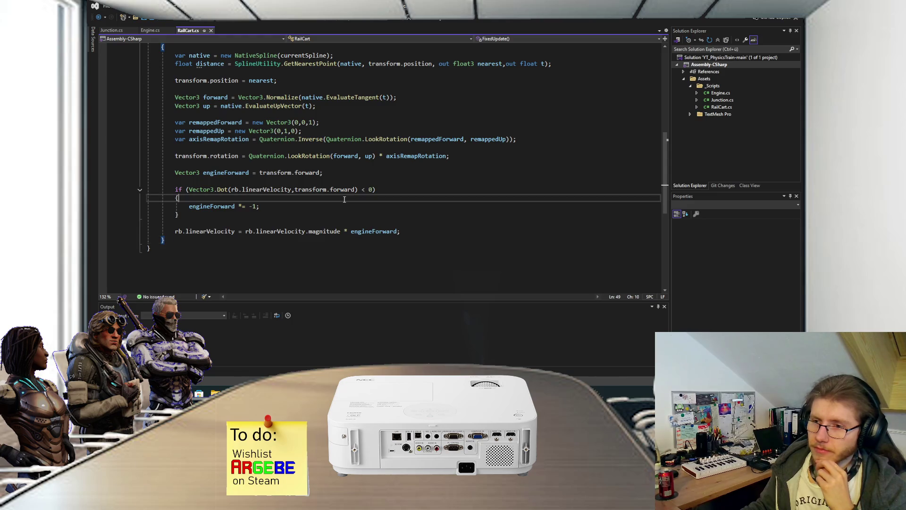
scroll(345, 181, "up", 1)
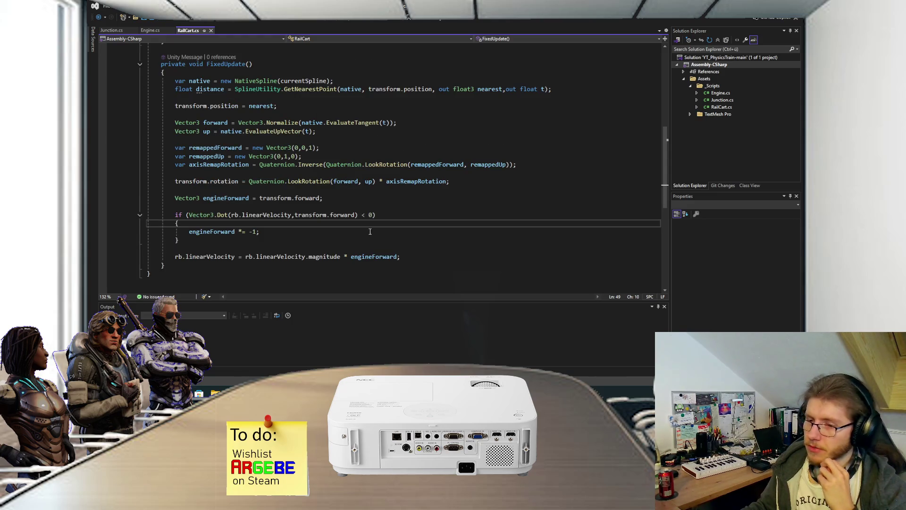
- Bring up SplineTestBullshit.cs in RailYards and examine _traveseTime and the _curTime update in Update
left_click(411, 351)
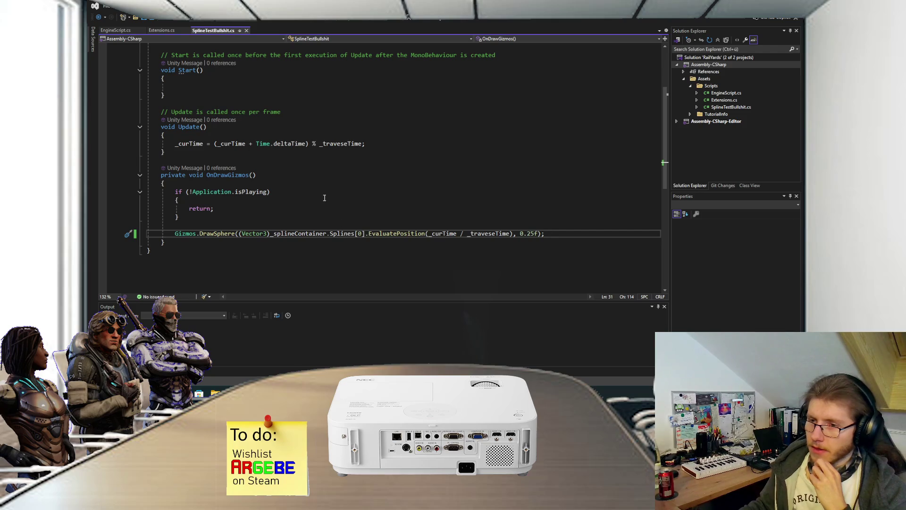
key("shift+Home")
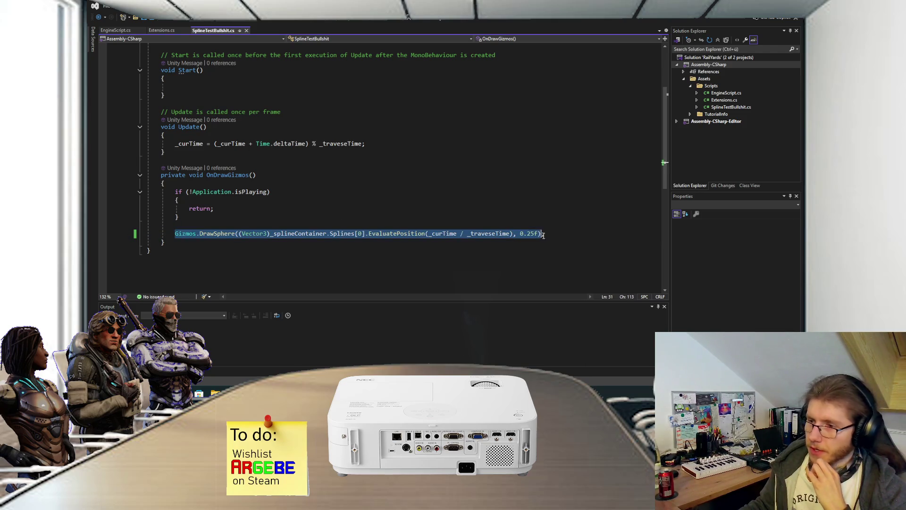
key("End")
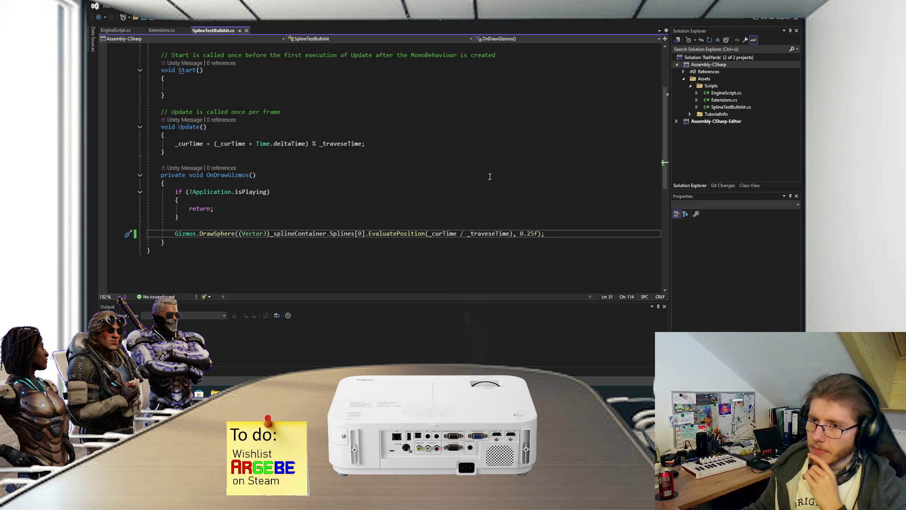
scroll(299, 165, "up", 2)
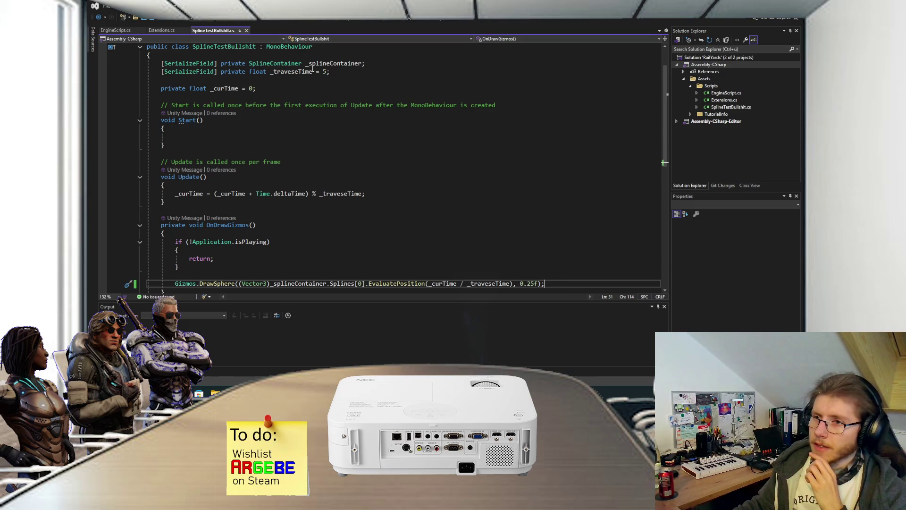
left_click(285, 71)
key("End")
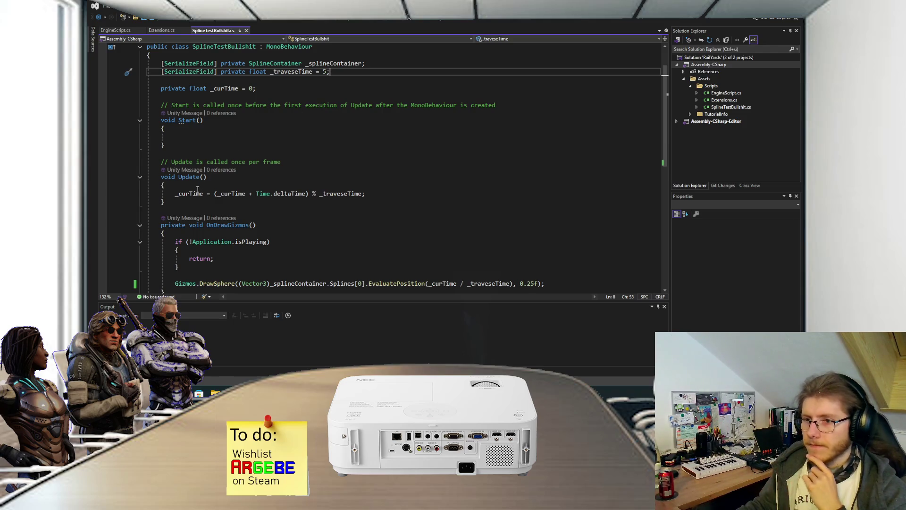
left_click_drag(174, 196, 368, 196)
left_click(372, 194)
scroll(302, 188, "down", 2)
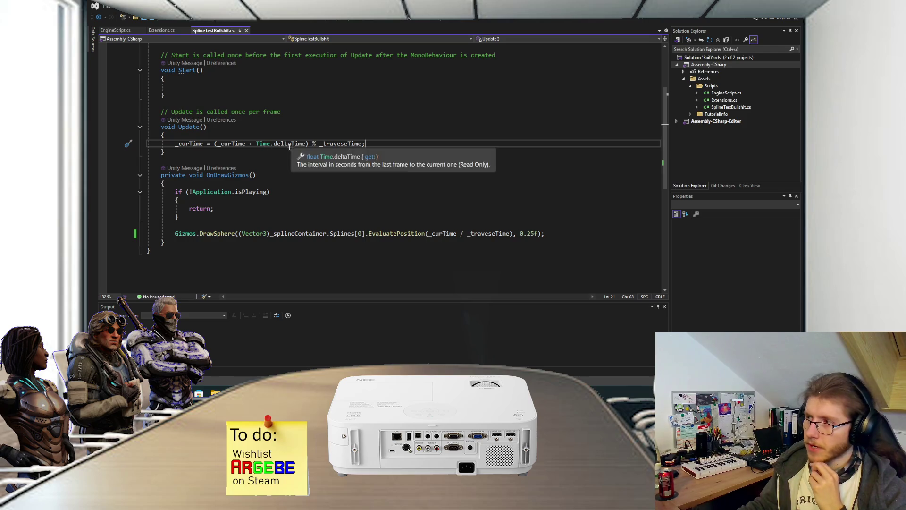
scroll(287, 169, "down", 1)
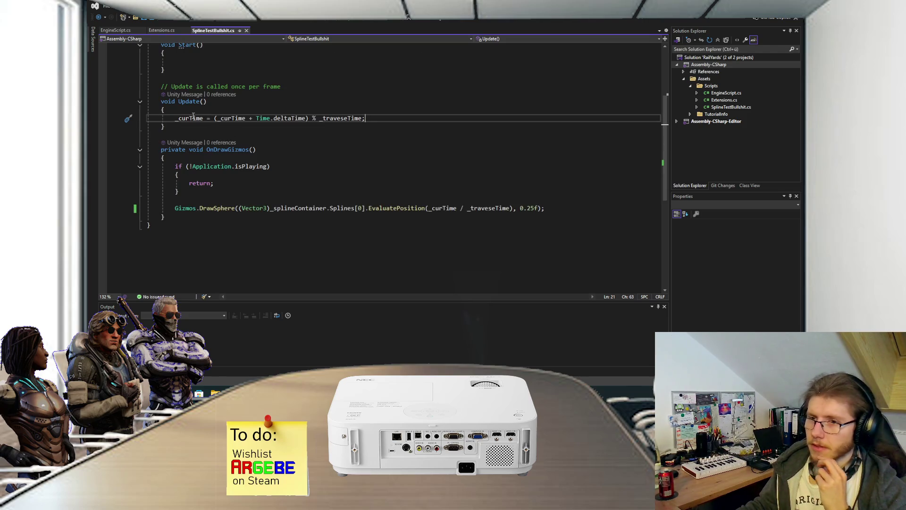
left_click(179, 101)
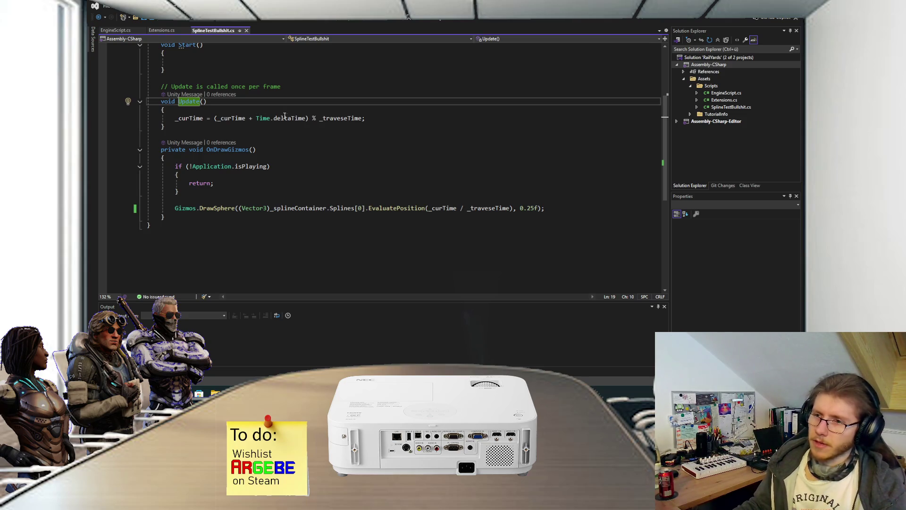
- Examine how _curTime is used in the Gizmos.DrawSphere call
mouse_move(292, 118)
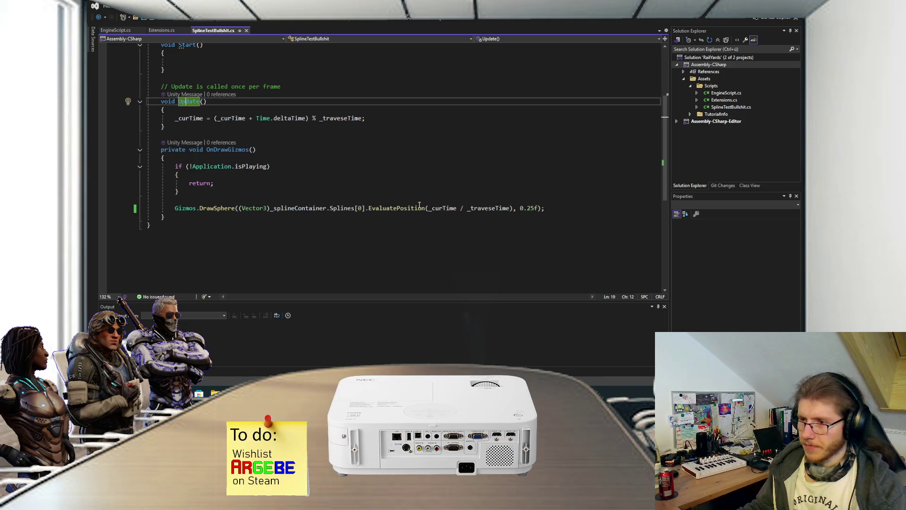
left_click_drag(428, 208, 510, 211)
left_click(504, 195)
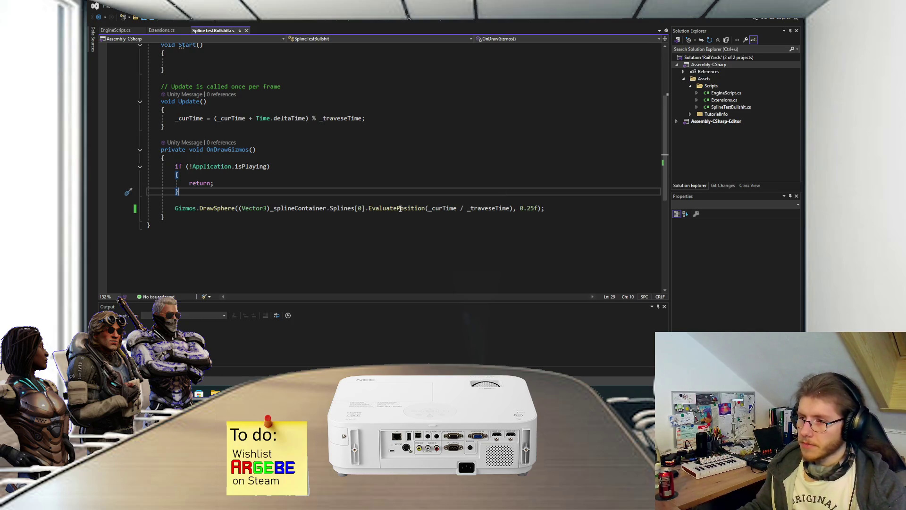
mouse_move(400, 209)
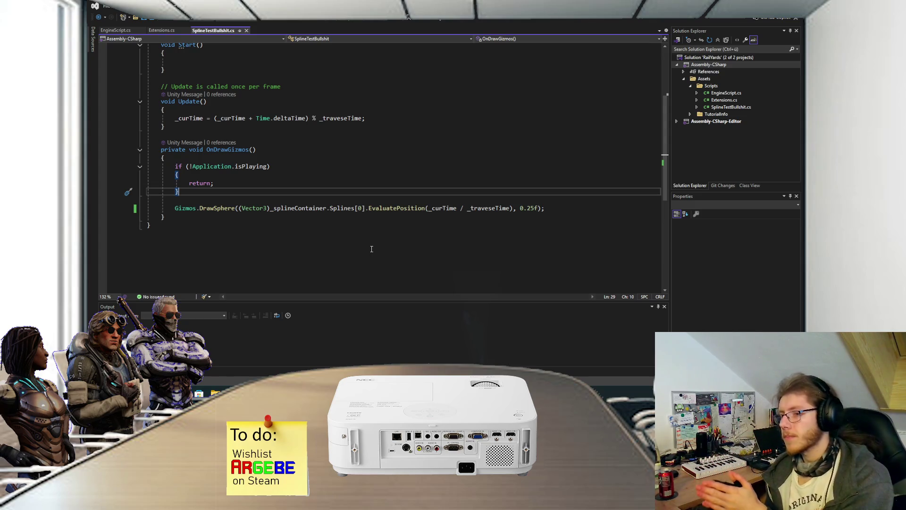
scroll(372, 249, "up", 4)
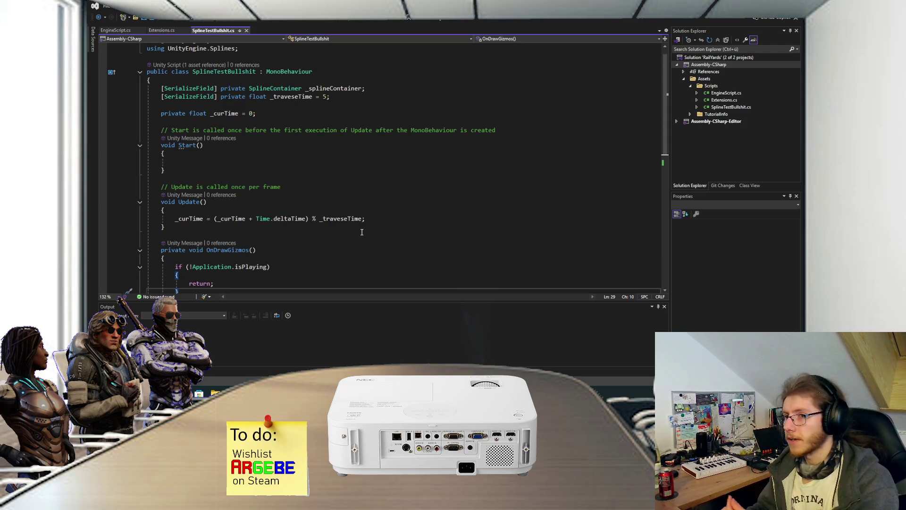
scroll(362, 232, "down", 4)
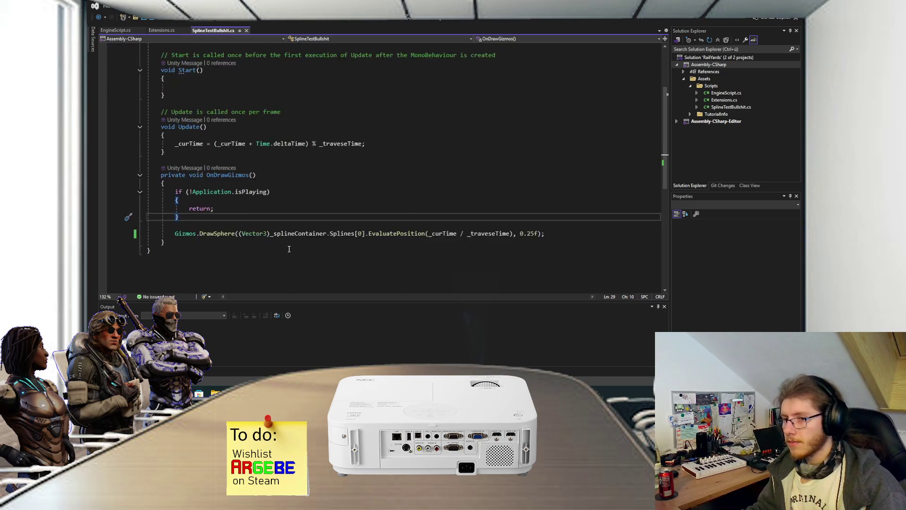
- Select the Gizmos.DrawSphere line, then bring up the YT_PhysicsTrain RailCart.cs window
left_click(175, 208)
left_click_drag(175, 208, 663, 208)
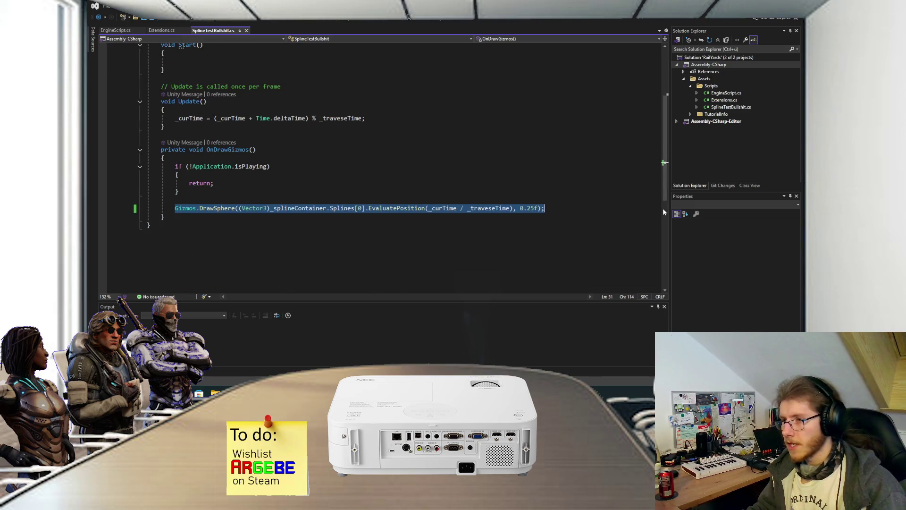
left_click(572, 215)
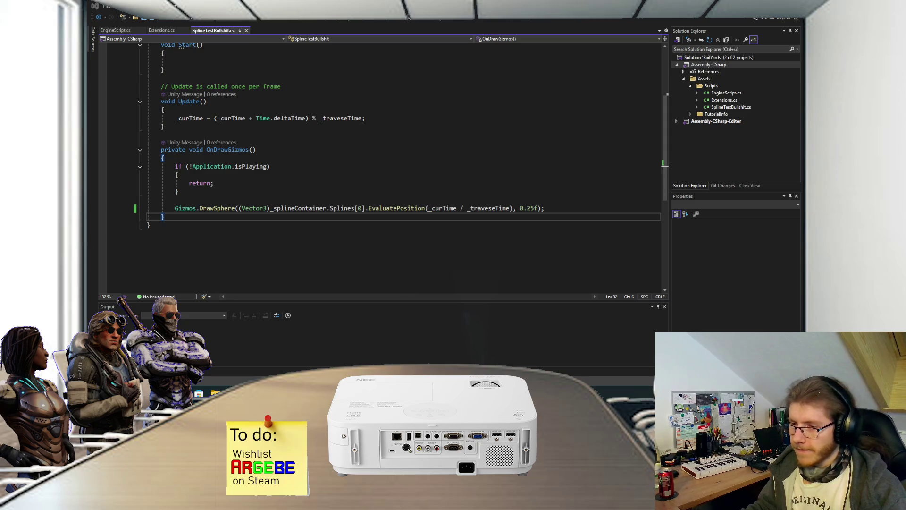
left_click(358, 357)
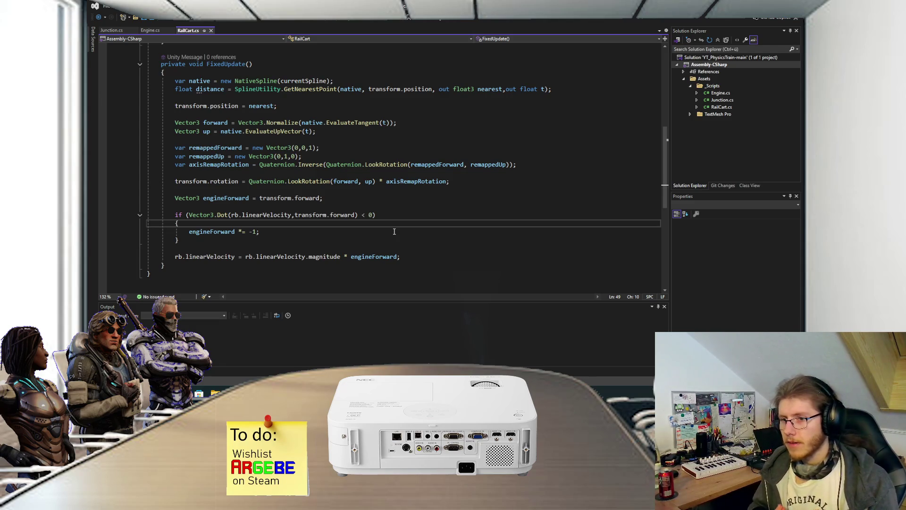
scroll(372, 216, "up", 1)
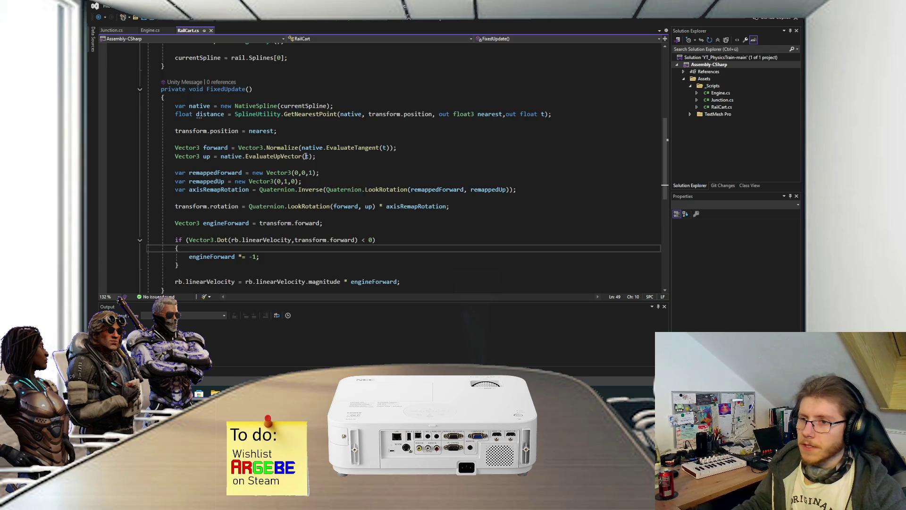
scroll(306, 156, "up", 1)
scroll(336, 152, "up", 3)
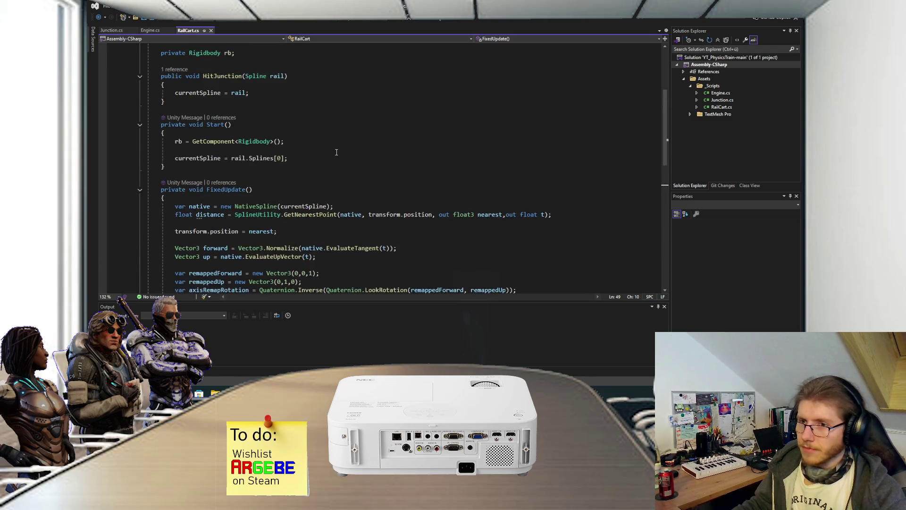
scroll(337, 152, "up", 3)
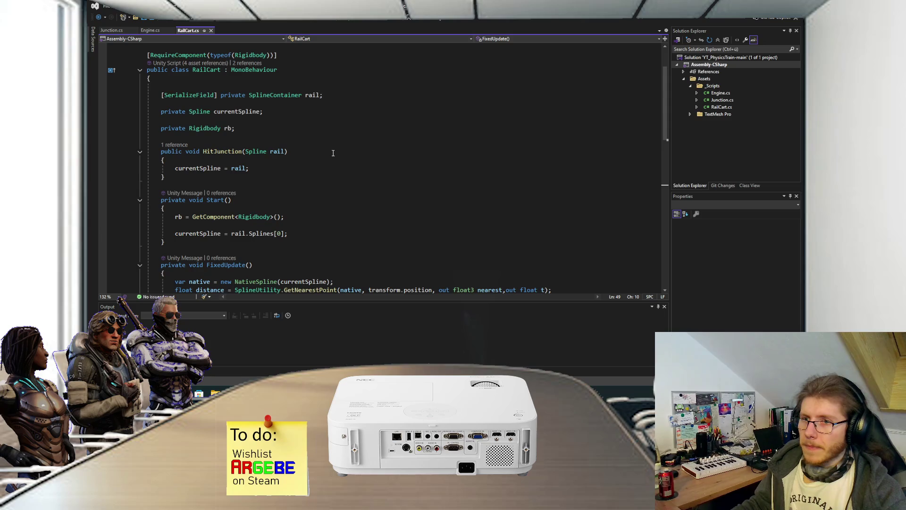
left_click(151, 31)
scroll(257, 136, "down", 2)
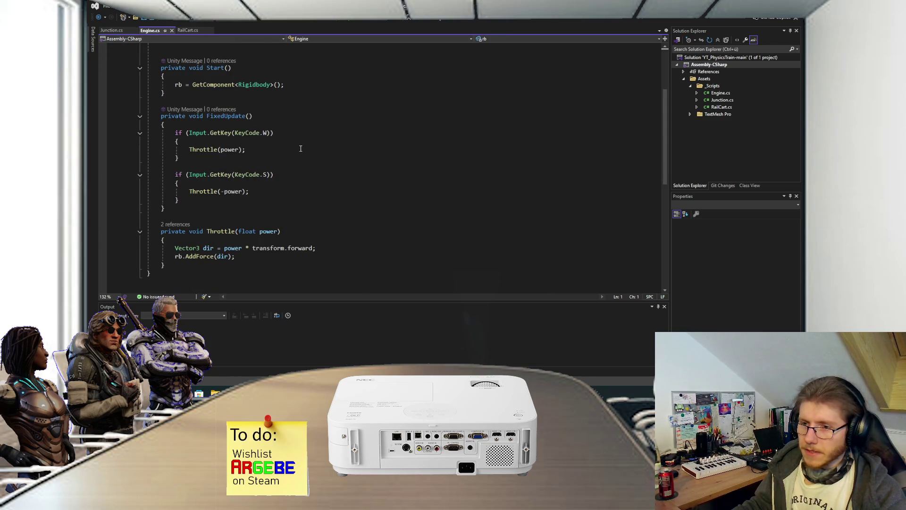
scroll(300, 149, "down", 1)
scroll(301, 148, "up", 3)
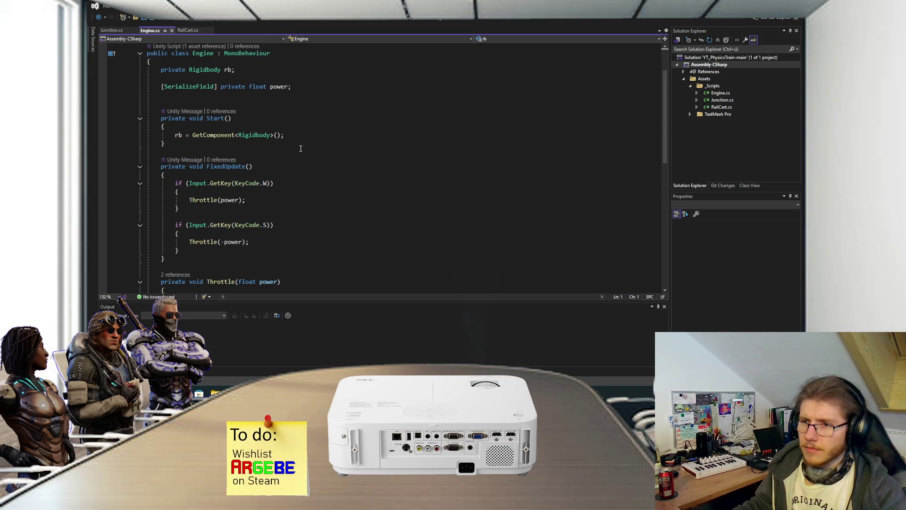
left_click(190, 31)
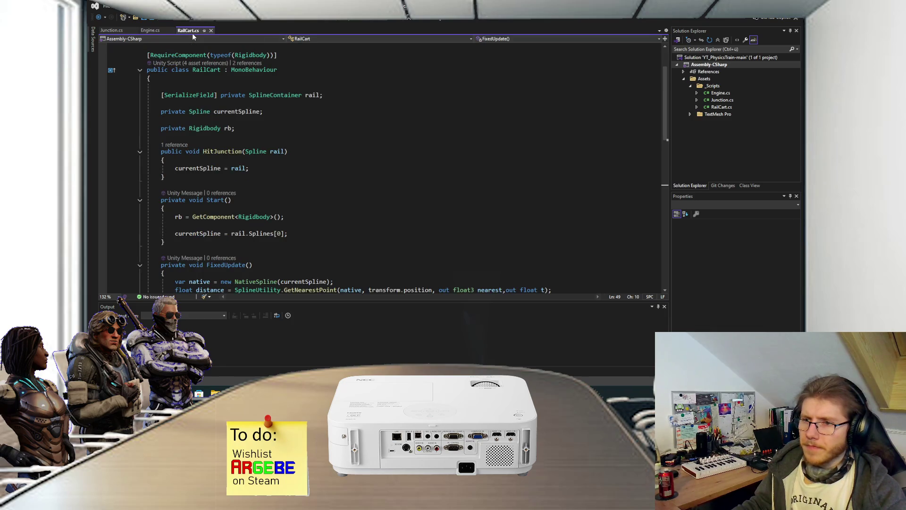
scroll(254, 119, "down", 1)
mouse_move(397, 394)
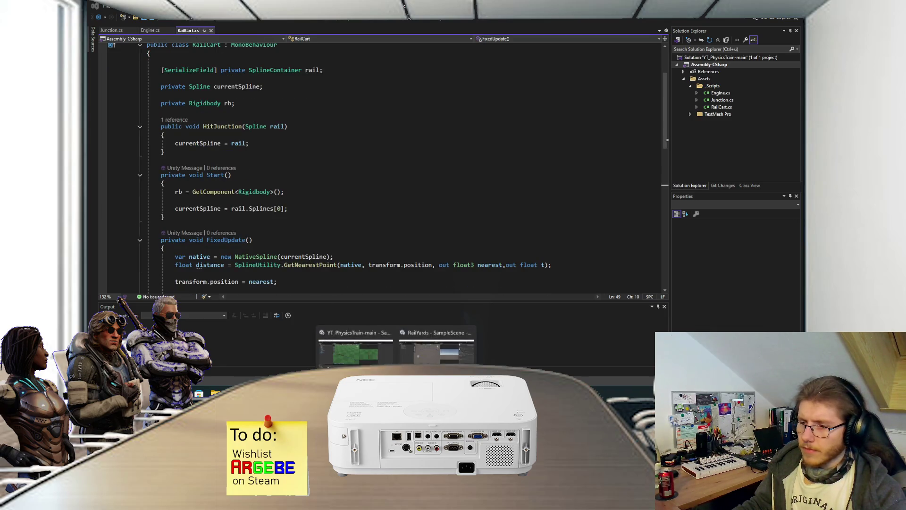
left_click(361, 357)
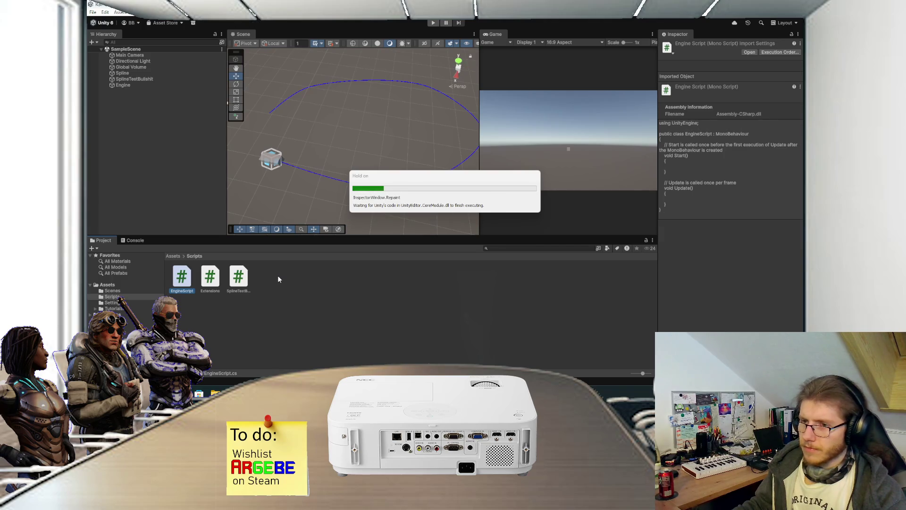
- Create a Railway folder in Scripts, move EngineScript into it and open it
right_click(277, 275)
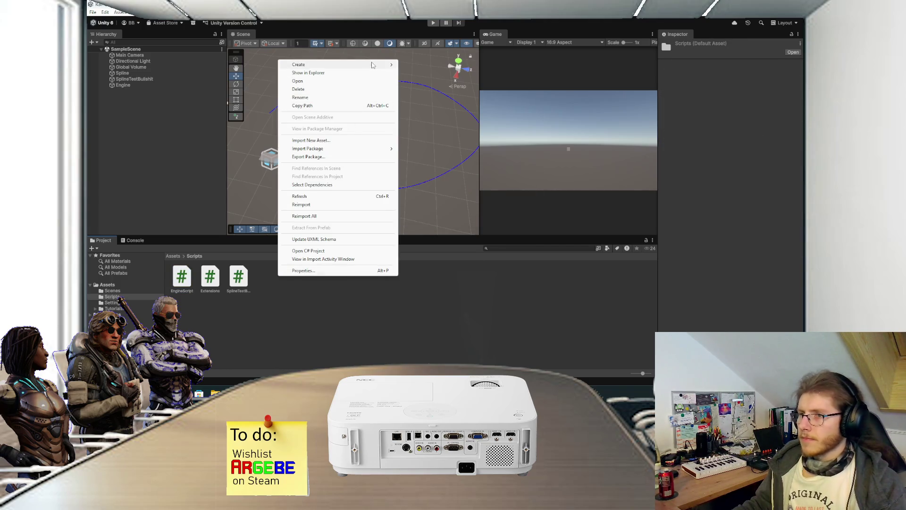
mouse_move(370, 64)
left_click(433, 66)
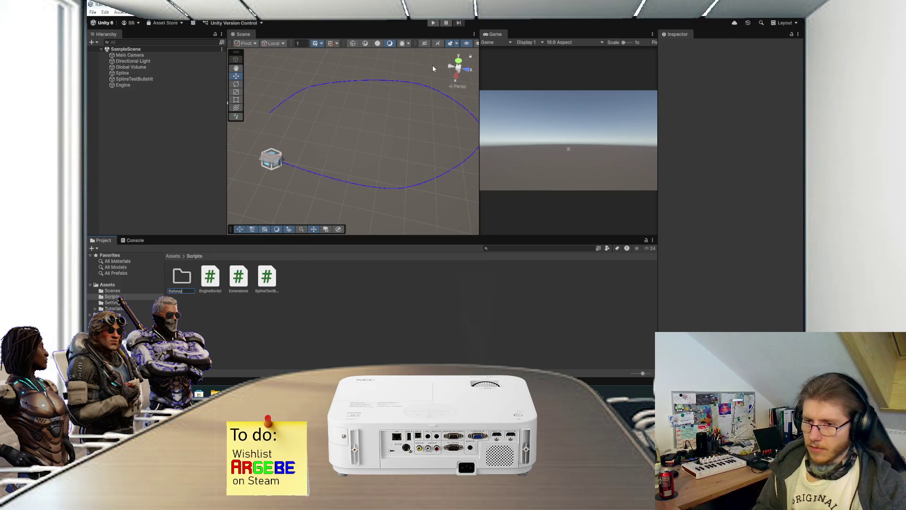
key("Return")
left_click_drag(214, 279, 186, 282)
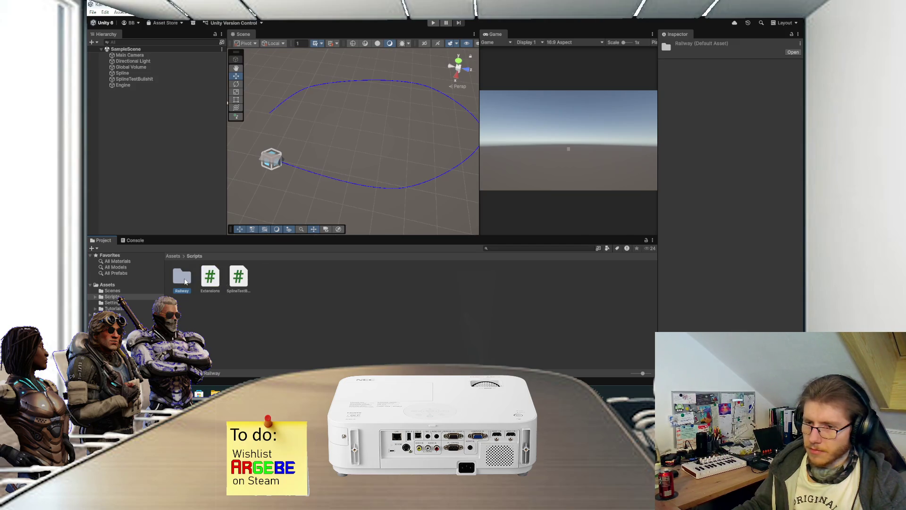
double_click(185, 282)
- Create a new MonoBehaviour script inside Railway and replace its default name for RailcartScript
right_click(227, 293)
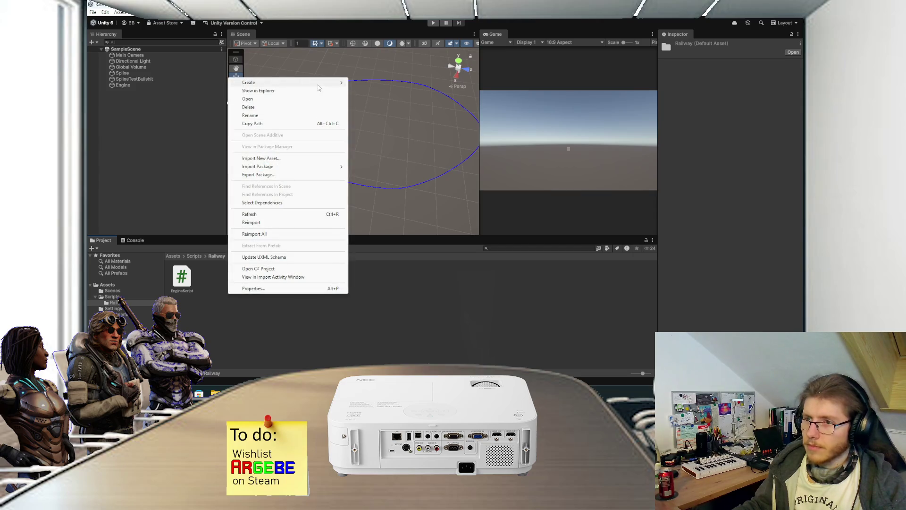
mouse_move(312, 83)
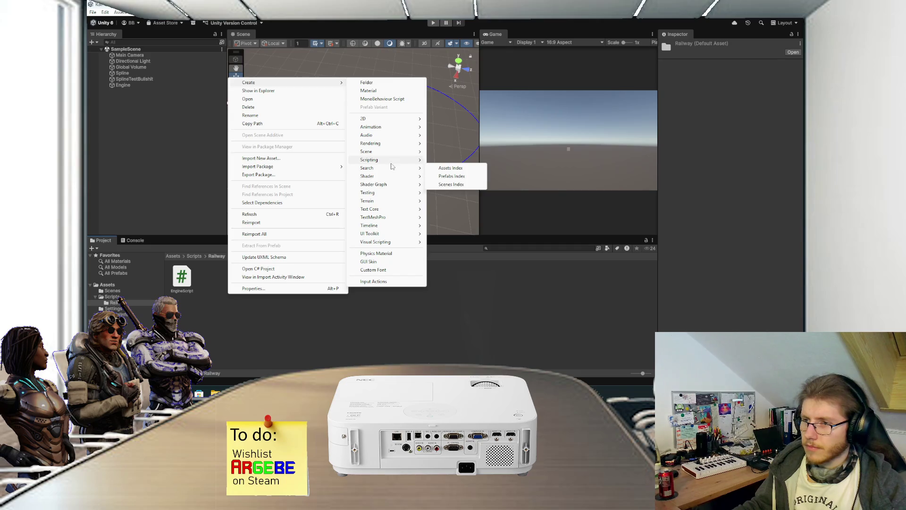
mouse_move(405, 162)
left_click(443, 160)
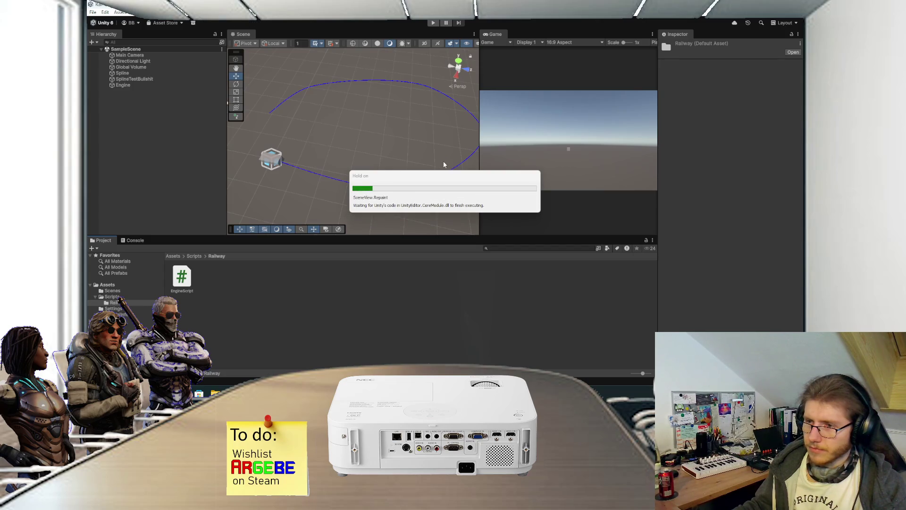
key("BackSpace")
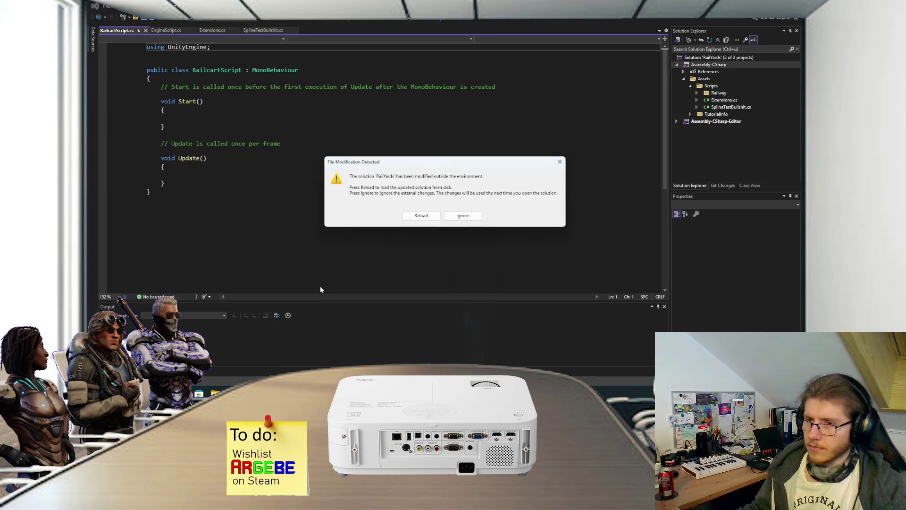
- Reload the solution and reopen EngineScript.cs from its new Railway folder
left_click(420, 215)
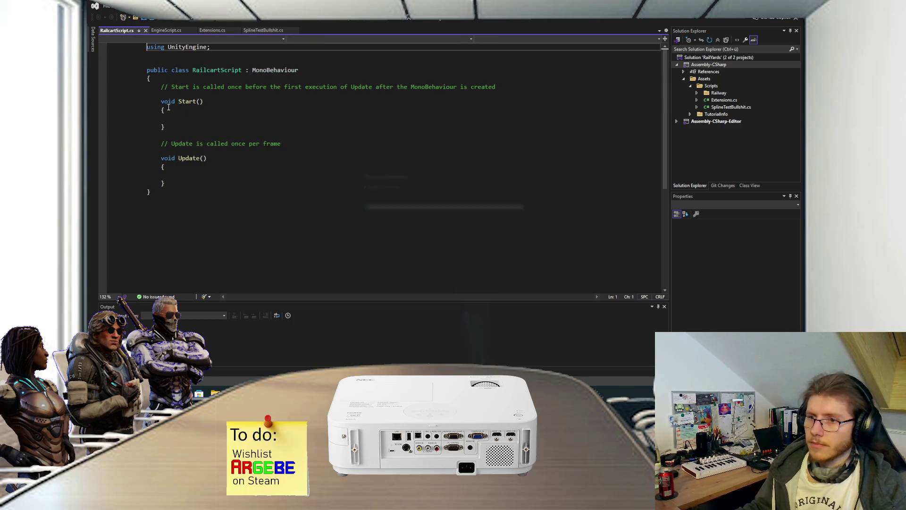
left_click(184, 30)
left_click(193, 30)
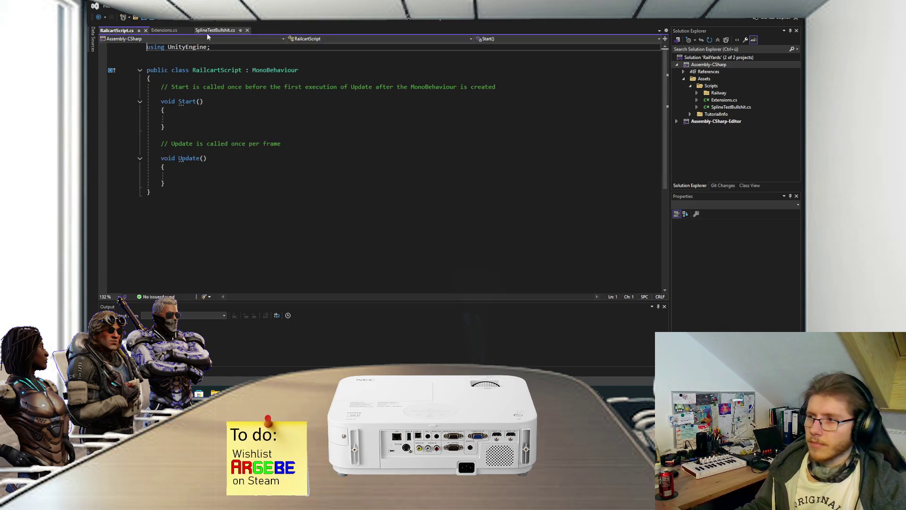
left_click(698, 93)
left_click(731, 100)
double_click(731, 100)
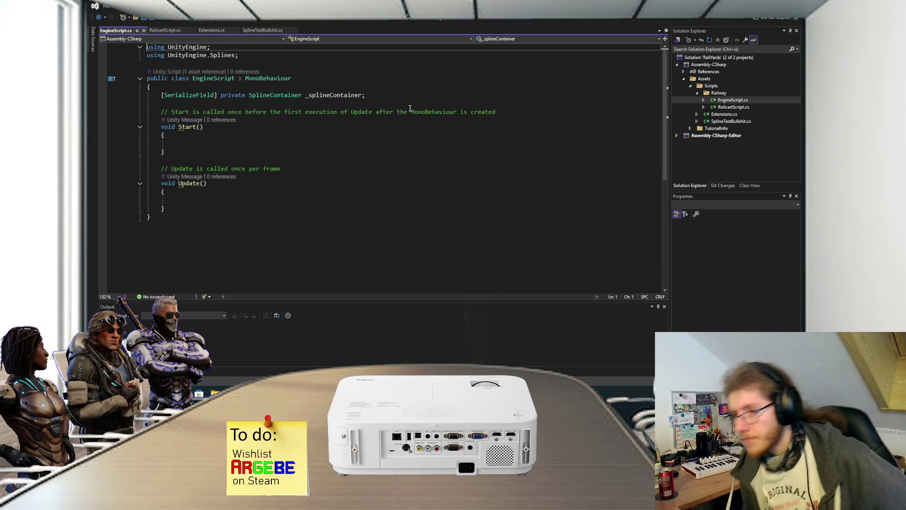
- Remove the default Start and Update methods from RailcartScript.cs, leaving an empty class, and save
left_click(153, 30)
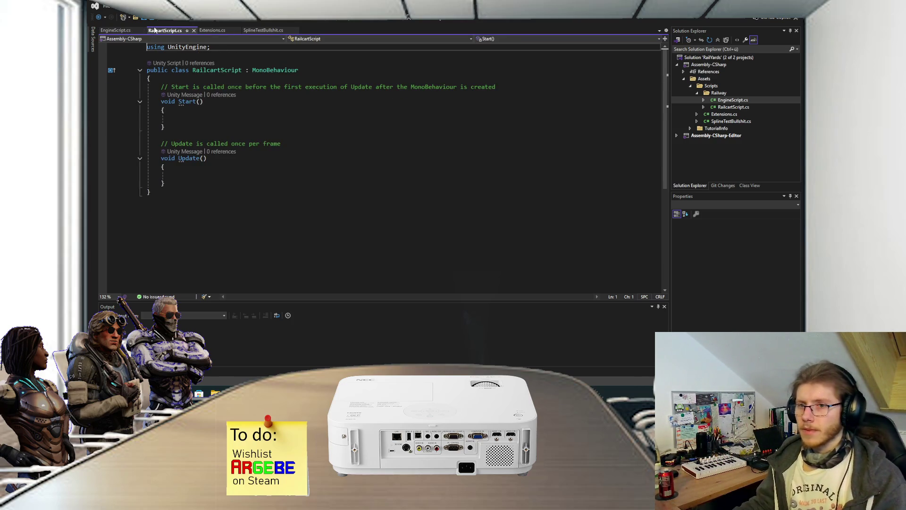
left_click_drag(166, 183, 176, 81)
key("Delete")
key("Return")
type("[")
key("Tab")
type("pri")
key("Tab")
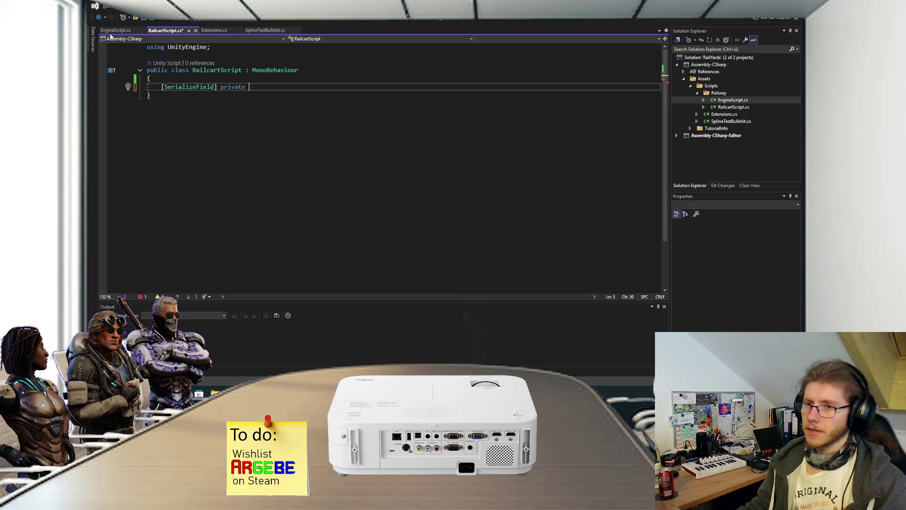
key("shift+Home")
key("BackSpace")
key("ctrl+s")
- Return to the RailYards Unity editor and bring up asset options in the Railway folder
mouse_move(395, 393)
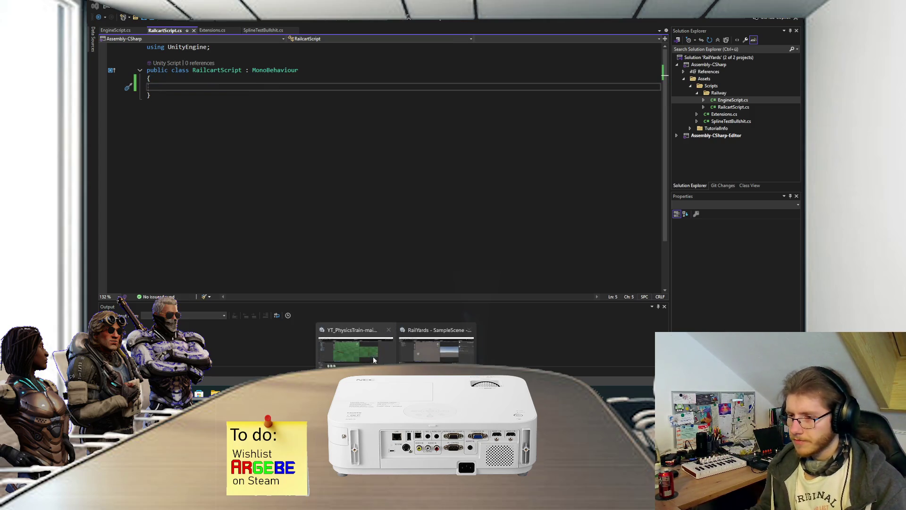
left_click(434, 349)
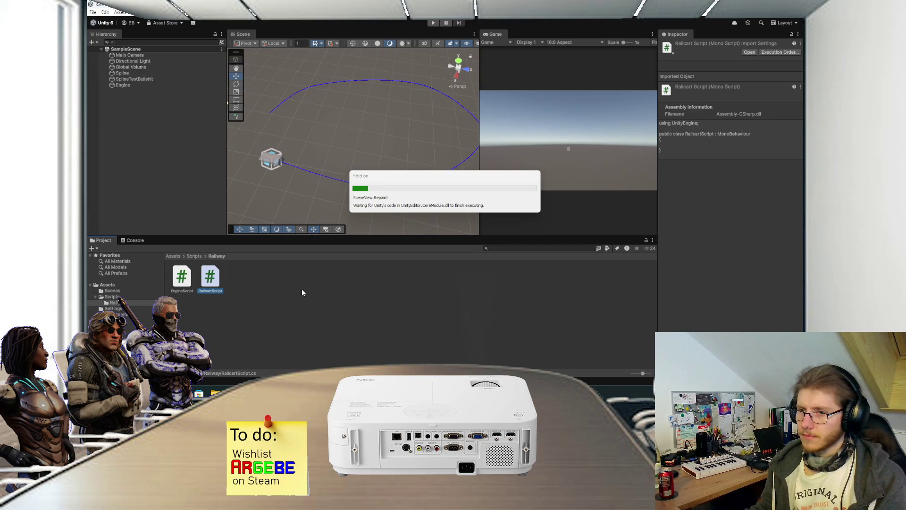
left_click(274, 290)
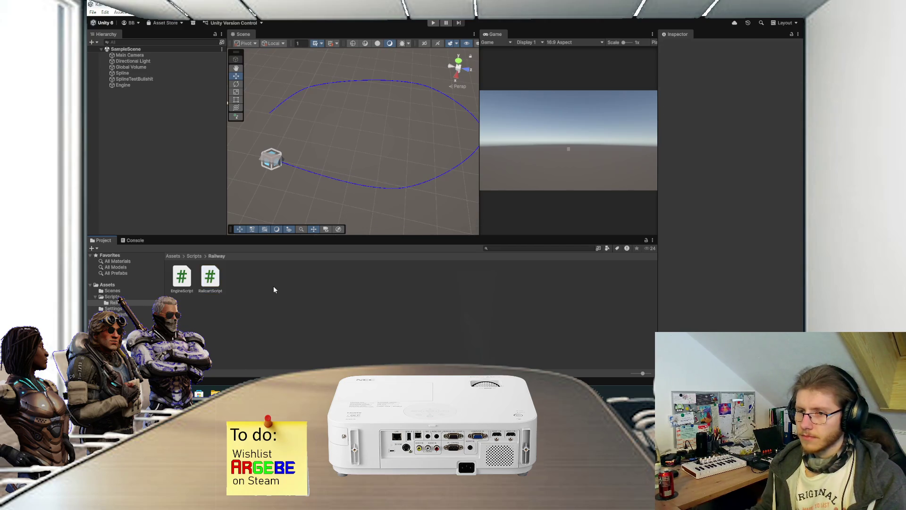
right_click(251, 277)
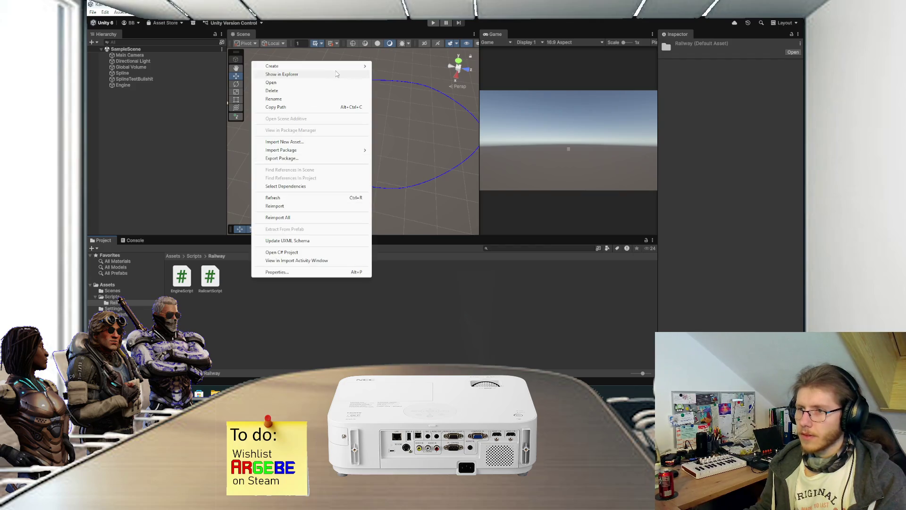
- Create a new MonoBehaviour script named WagonSpawnPointScript in the Railway folder
mouse_move(344, 69)
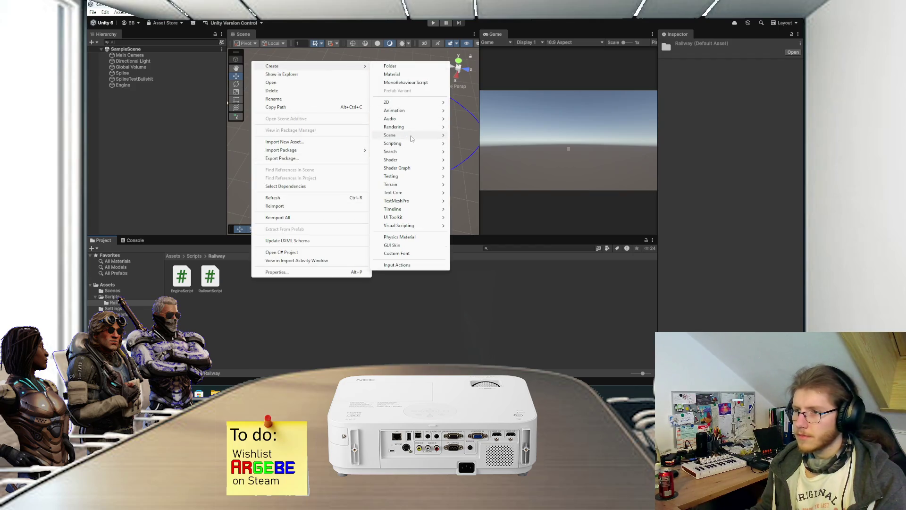
mouse_move(409, 142)
left_click(519, 144)
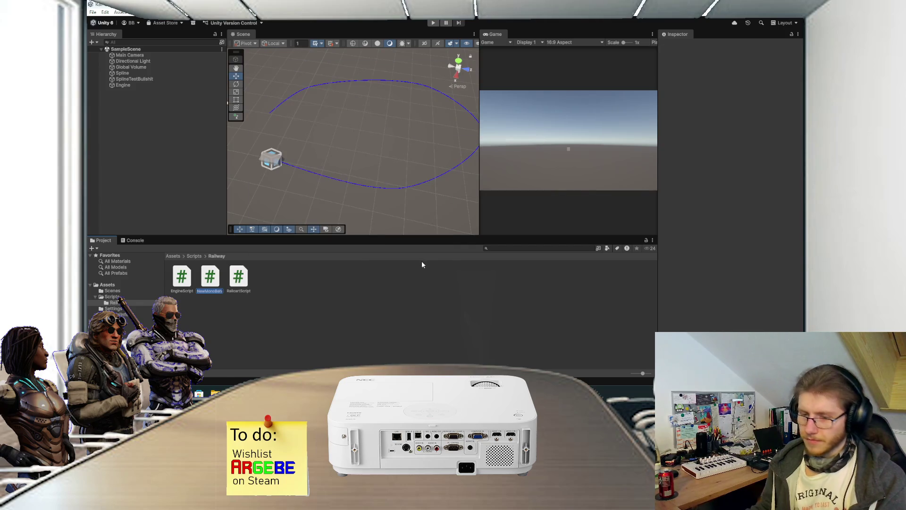
type("WagonSpawn")
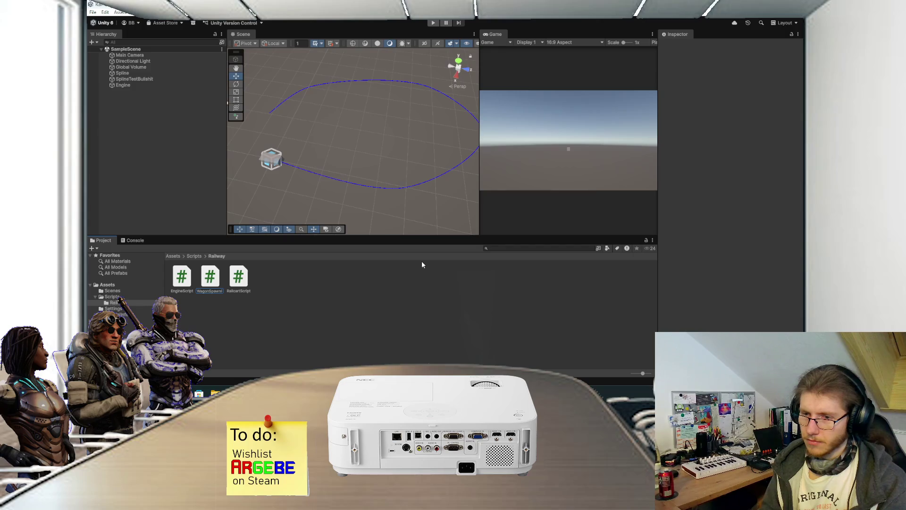
key("BackSpace")
key("BackSpace")
key("BackSpace")
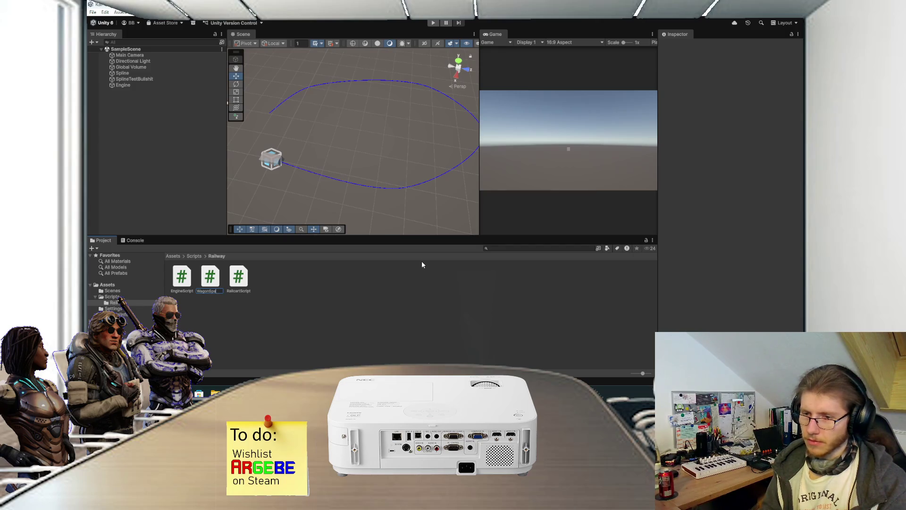
type("Point")
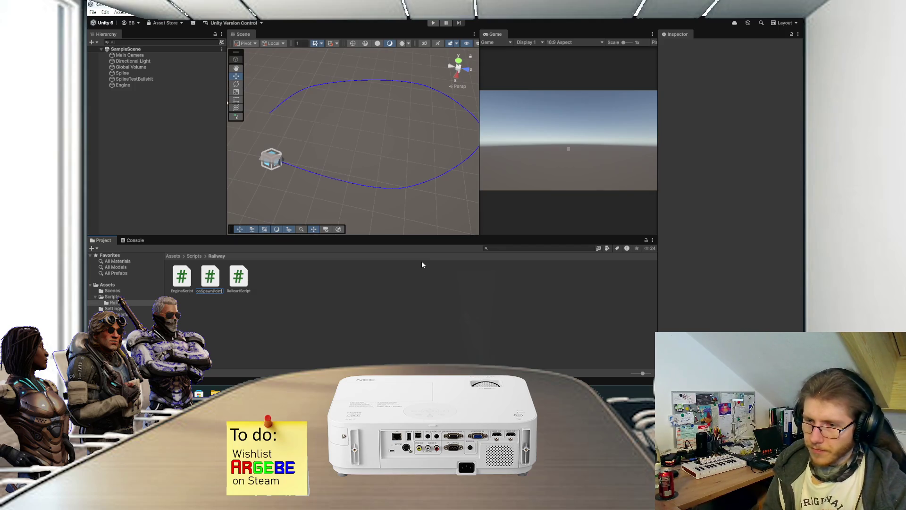
type("Script")
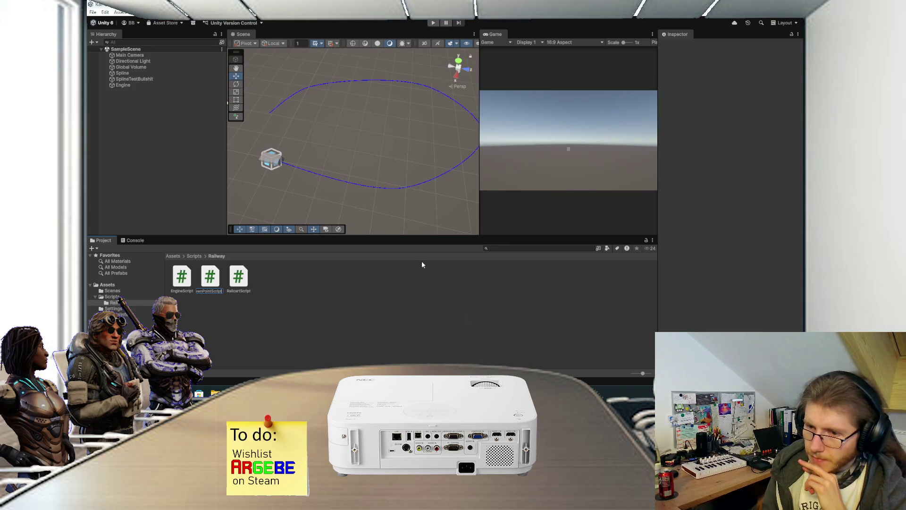
key("Return")
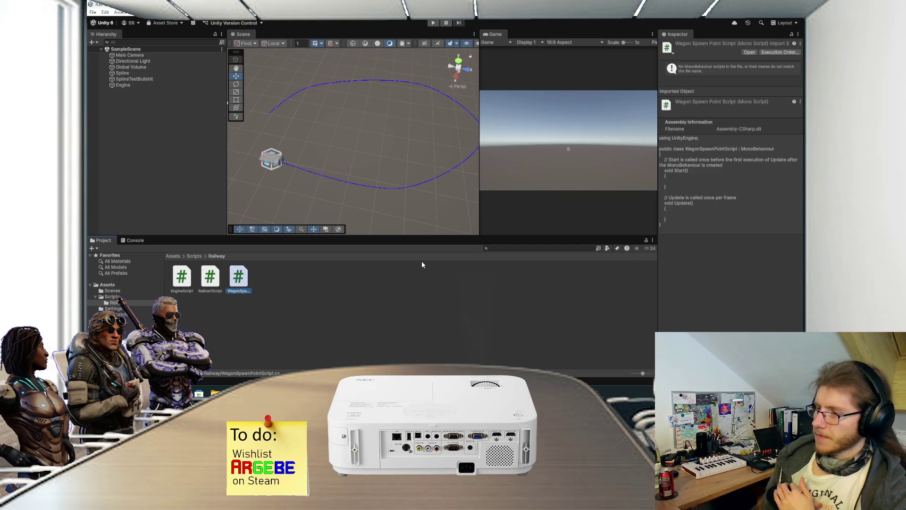
key("alt+Tab")
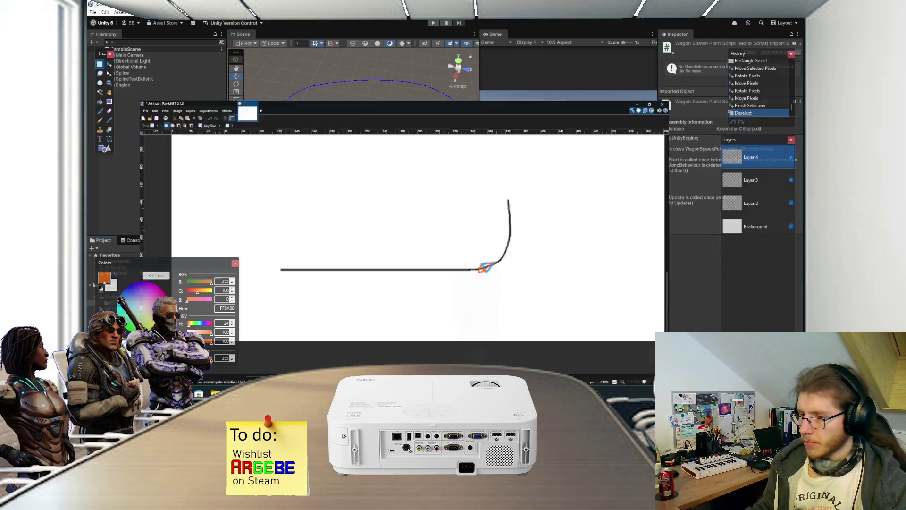
- Draw a black curved track line on Layer 2 with the Paintbrush
scroll(403, 196, "down", 1)
scroll(397, 193, "up", 2)
scroll(391, 206, "up", 1)
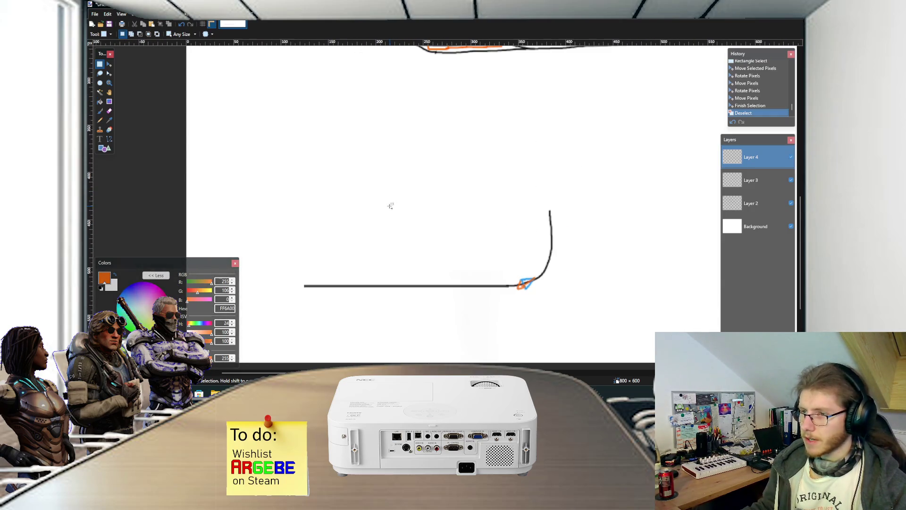
key("b")
left_click(751, 203)
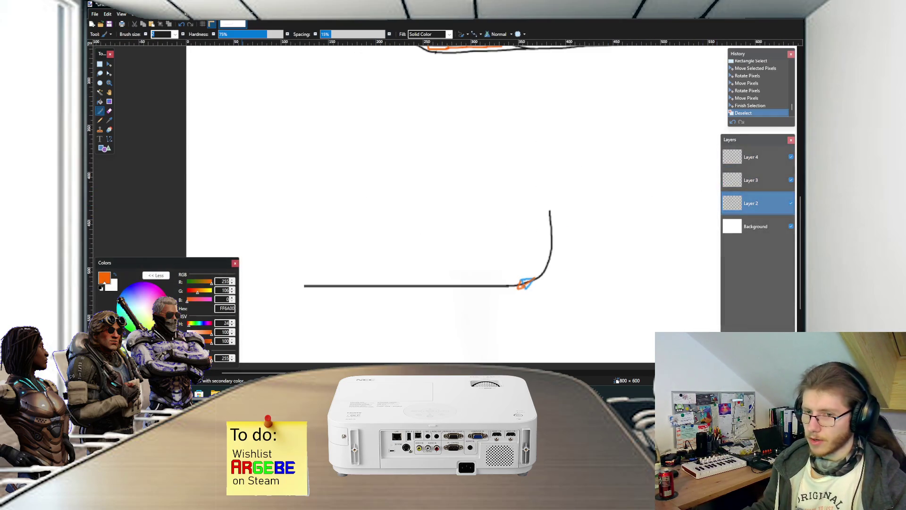
left_click(101, 288)
mouse_move(289, 192)
left_mouse_down()
mouse_move(460, 98)
mouse_move(468, 195)
left_mouse_up()
- Draw an orange file icon with a folded corner on Layer 3, below the track
scroll(365, 228, "up", 1)
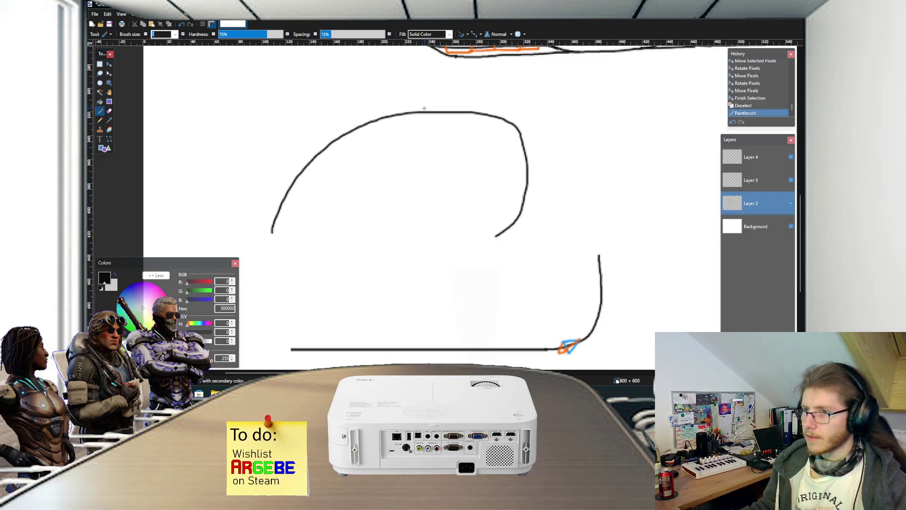
scroll(338, 160, "up", 1)
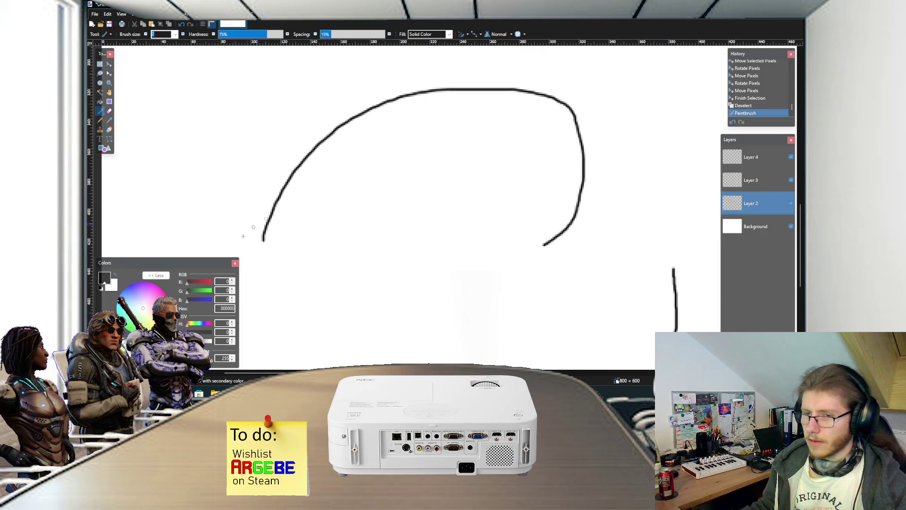
left_click(165, 299)
left_click(745, 185)
mouse_move(399, 242)
left_mouse_down()
mouse_move(388, 261)
mouse_move(417, 250)
mouse_move(396, 240)
mouse_move(389, 263)
mouse_move(419, 272)
mouse_move(418, 247)
mouse_move(391, 236)
mouse_move(418, 247)
mouse_move(405, 250)
left_mouse_up()
key("ctrl+z")
left_click_drag(395, 253, 407, 257)
- Add the text label 'Wagon spawner' below the file icon
key("t")
left_click(388, 267)
type("Wagon")
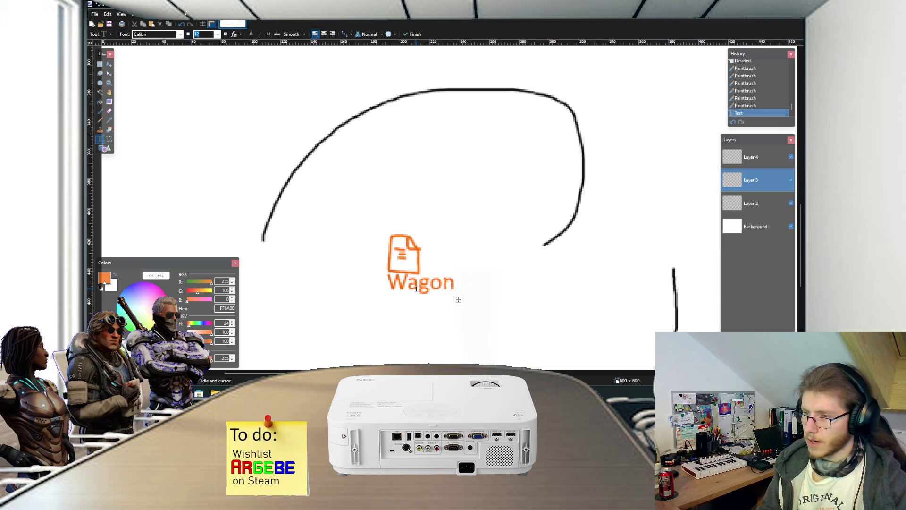
type(" spawner")
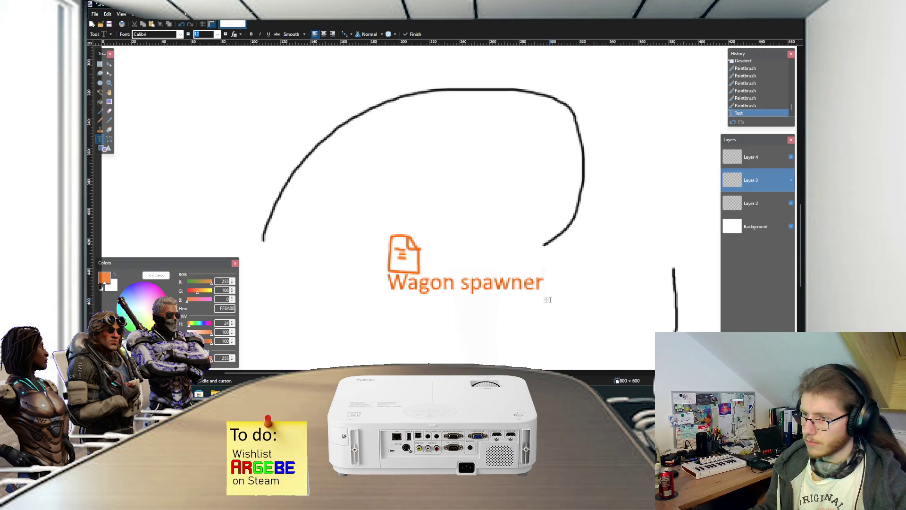
- Retype the icon label as 'RailwaySpawnManager', centre it under the icon and commit it
left_click_drag(546, 300, 498, 304)
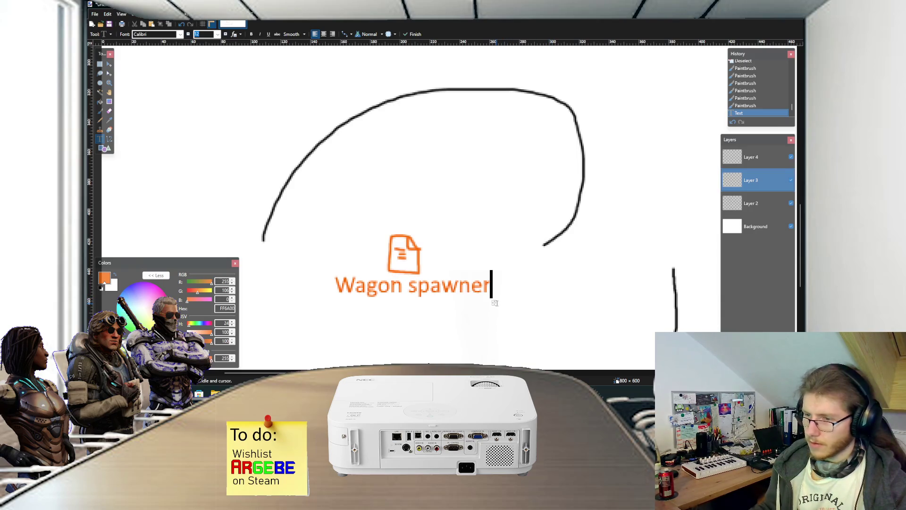
key("BackSpace")
key("BackSpace")
key("BackSpace")
type("RailwayL")
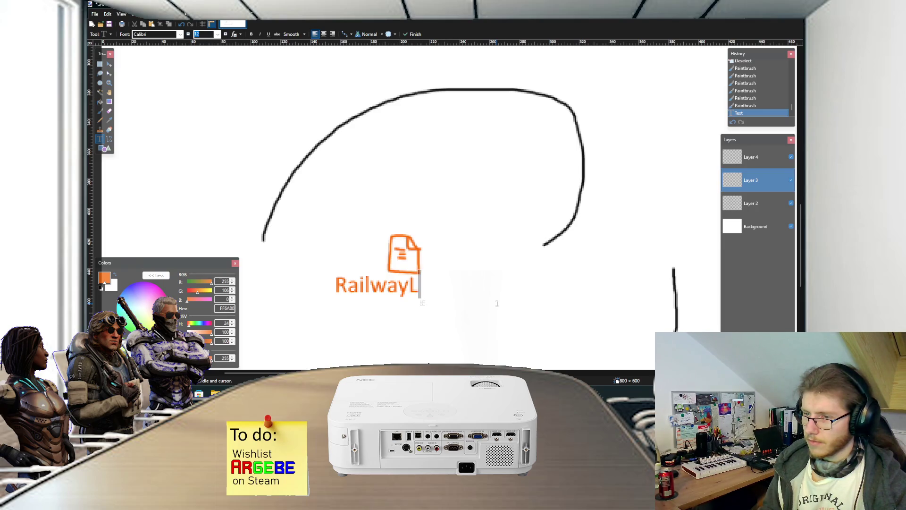
key("BackSpace")
type("Populator")
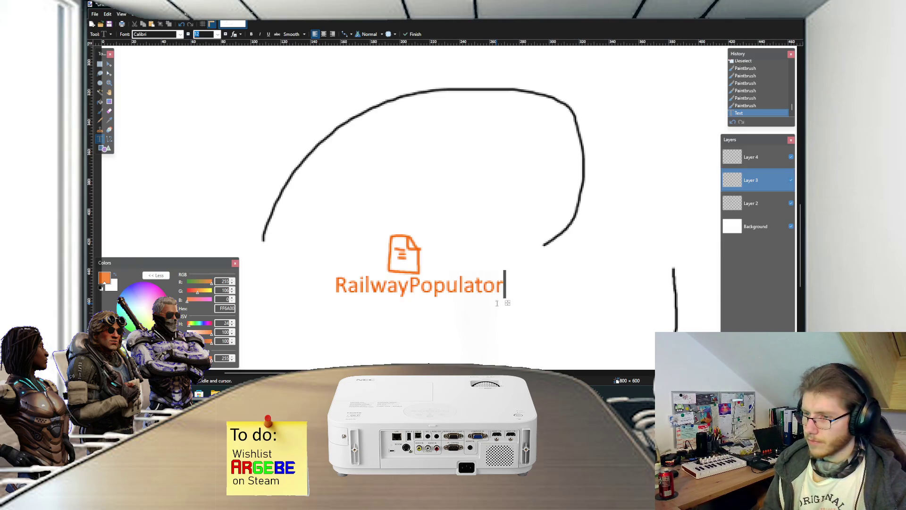
left_click_drag(507, 302, 500, 305)
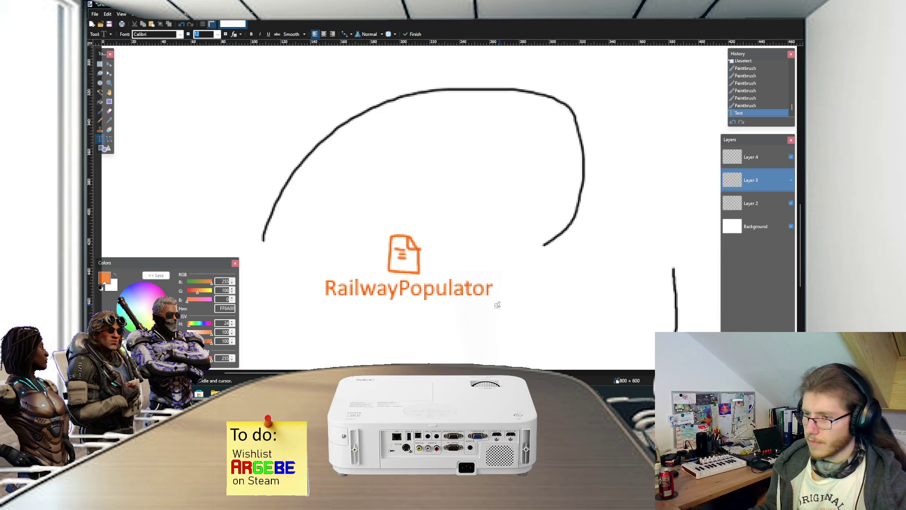
type("Manager")
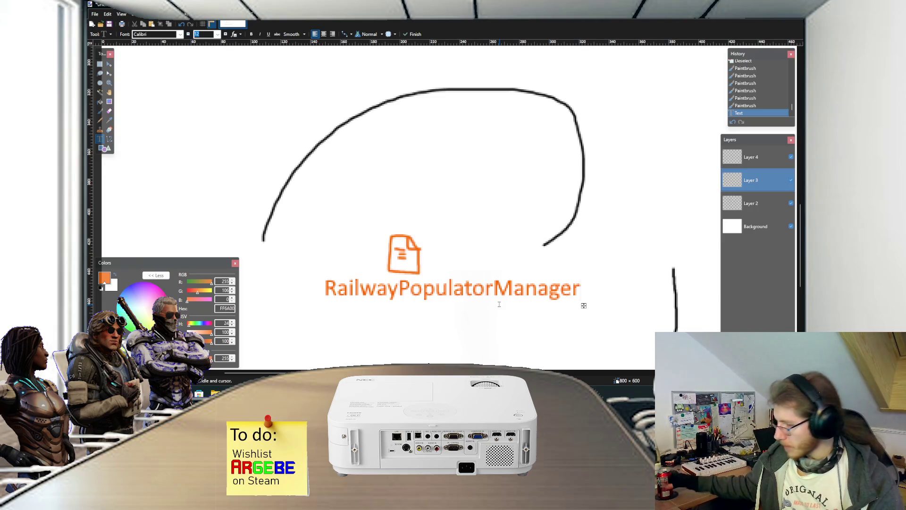
key("BackSpace")
key("BackSpace")
key("BackSpace")
type("SpawnManager")
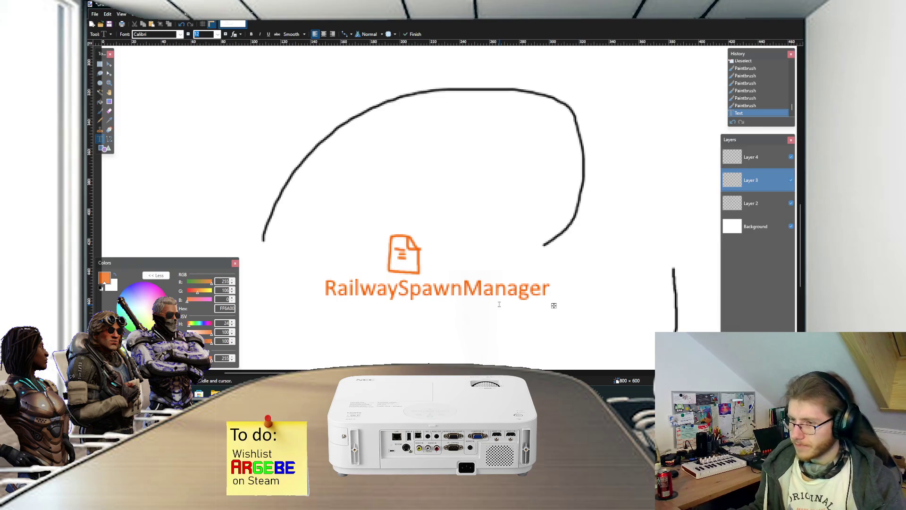
left_click_drag(555, 306, 537, 306)
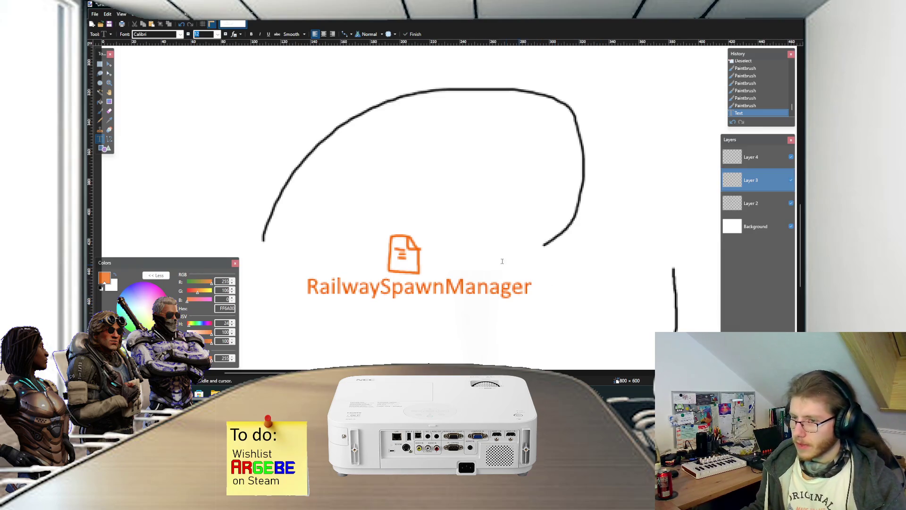
key("b")
scroll(311, 195, "up", 1)
- Circle one orange spawn point on the curve, undoing the two extra markers
scroll(312, 196, "up", 1)
scroll(272, 210, "up", 1)
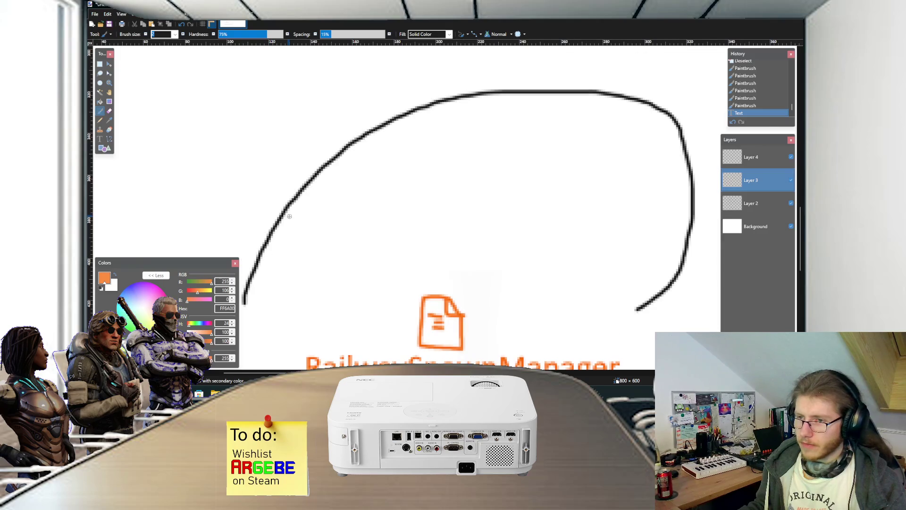
scroll(314, 223, "up", 1)
mouse_move(362, 239)
left_mouse_down()
mouse_move(343, 238)
mouse_move(355, 253)
left_mouse_up()
scroll(358, 261, "down", 2)
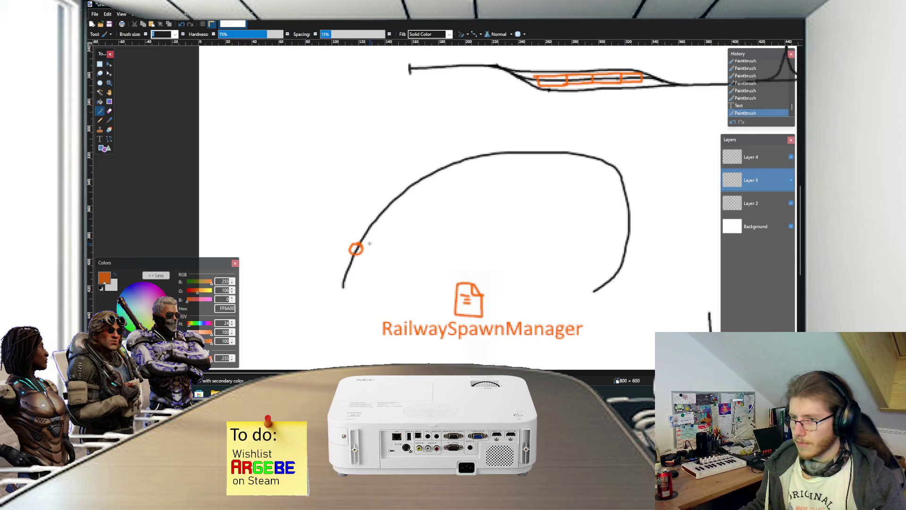
scroll(373, 238, "up", 1)
left_click_drag(412, 171, 413, 171)
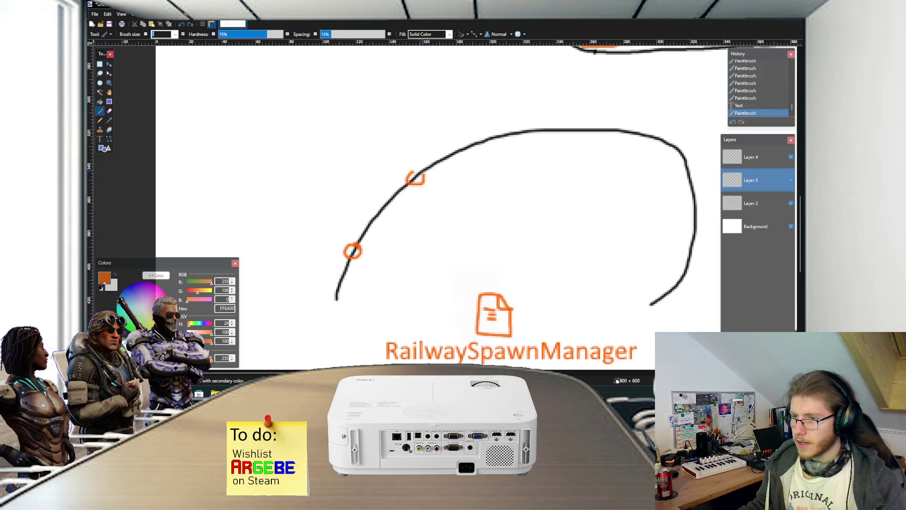
left_click_drag(532, 126, 529, 126)
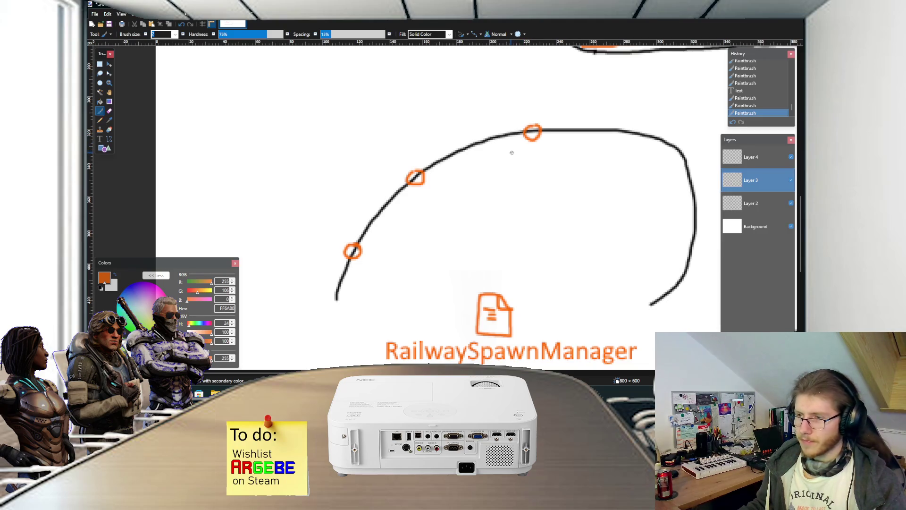
key("ctrl+z")
key("ctrl+z")
- On Layer 2, draw a pink branch line splitting leftward off the curve
left_click(755, 203)
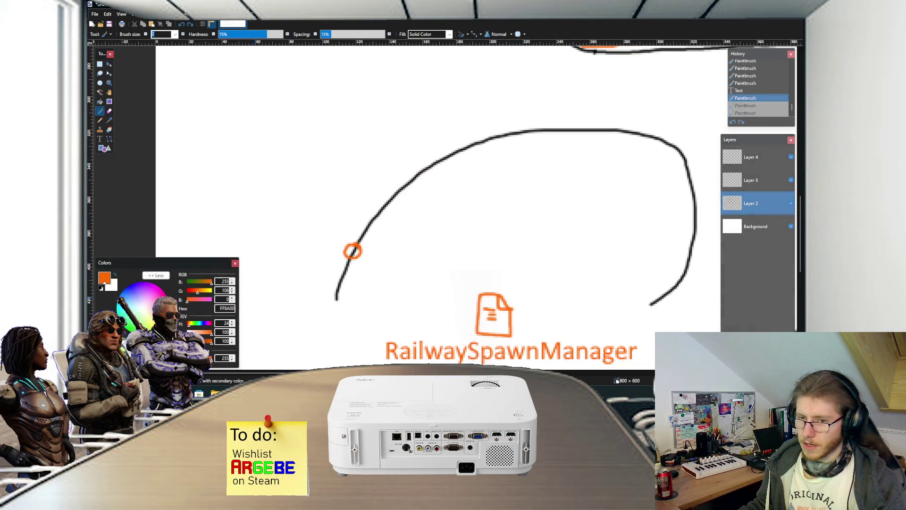
left_click(101, 287)
left_click_drag(423, 171, 285, 206)
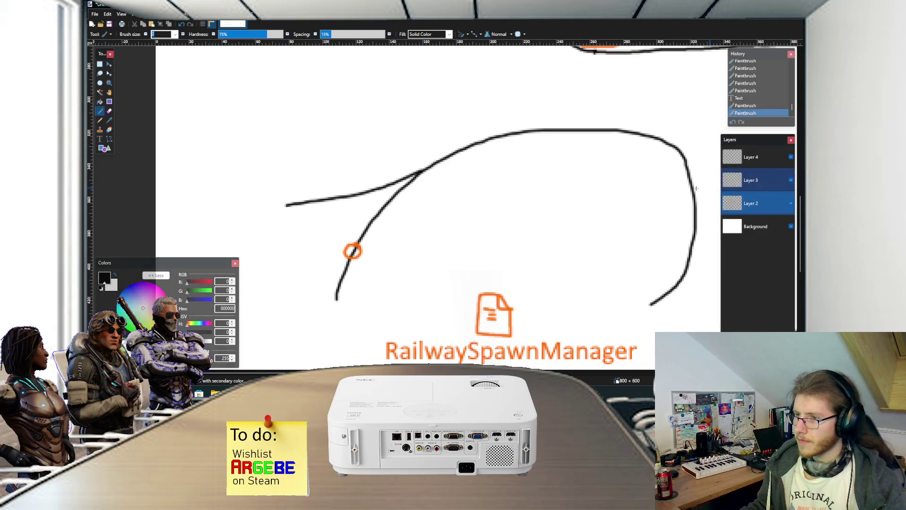
scroll(559, 202, "down", 2)
scroll(500, 197, "up", 1)
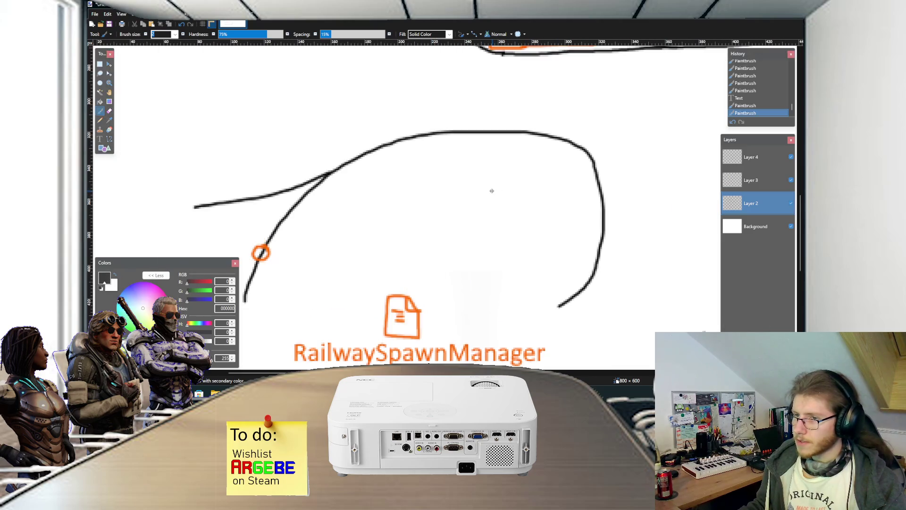
key("ctrl+z")
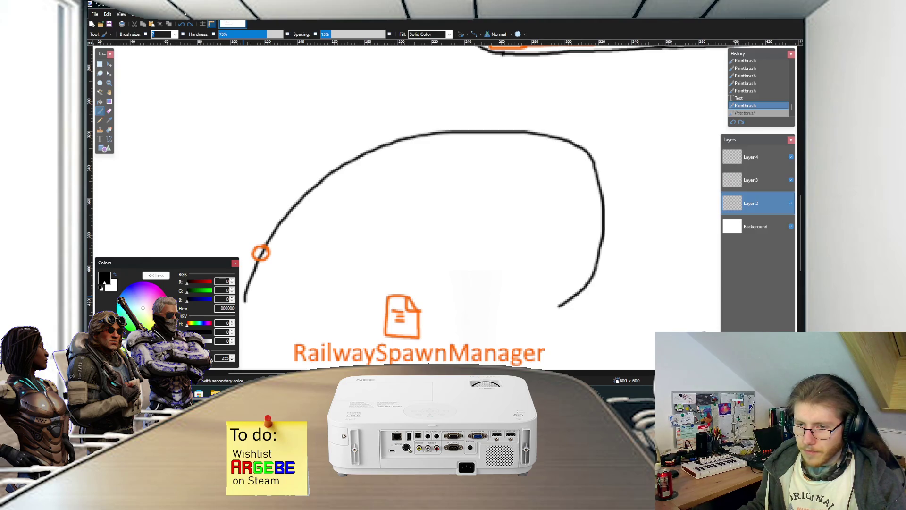
mouse_move(318, 179)
left_mouse_down()
mouse_move(328, 173)
mouse_move(211, 194)
left_mouse_up()
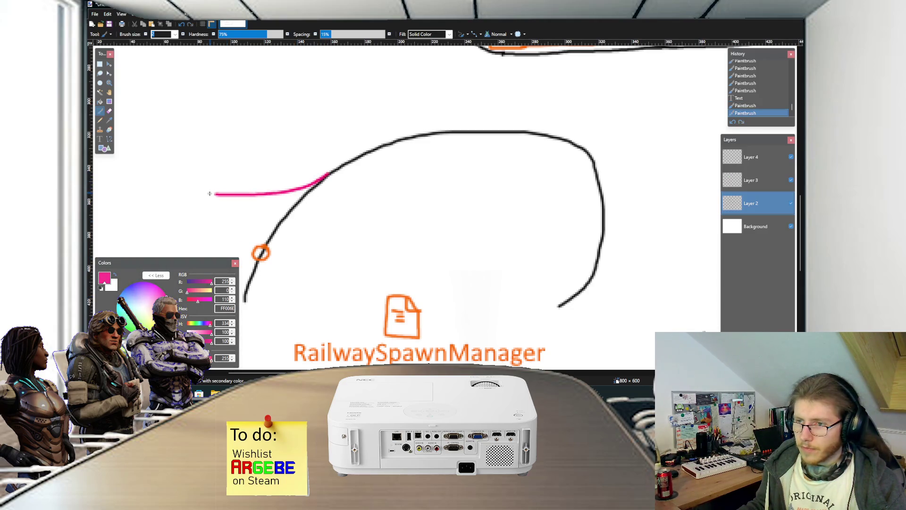
key("t")
left_click(260, 178)
- Label the pink branch track '1' and the curve track '0'
type("1")
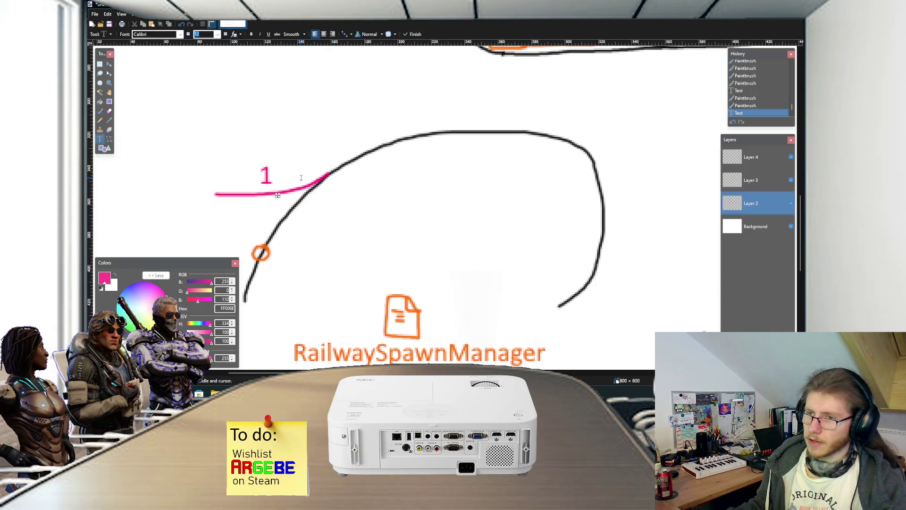
left_click(307, 214)
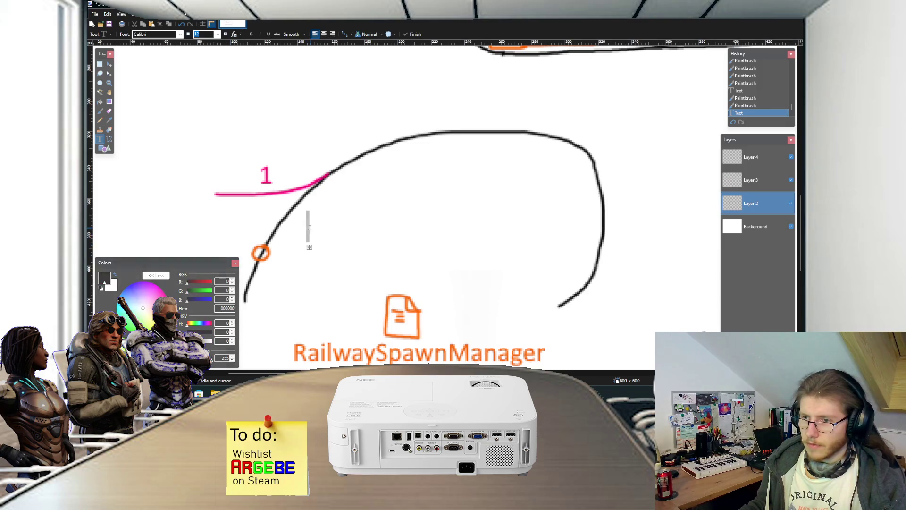
type("0")
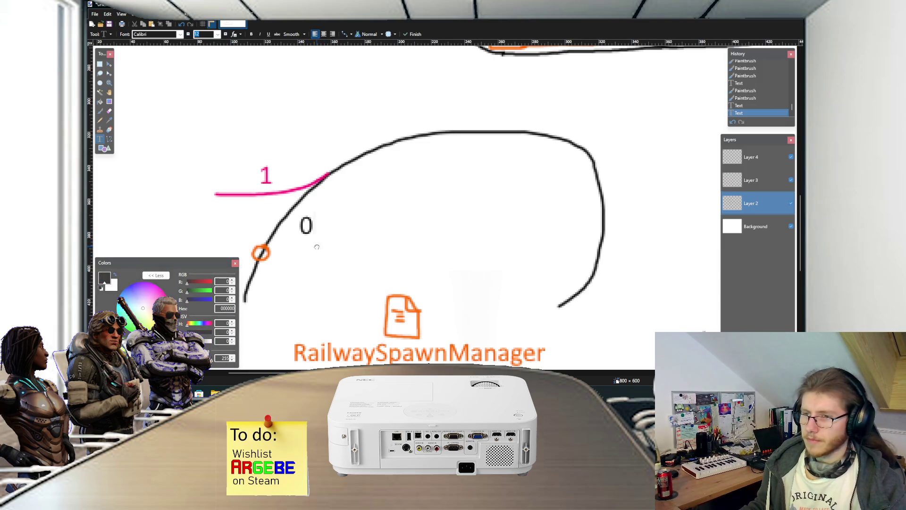
scroll(322, 217, "left", 2)
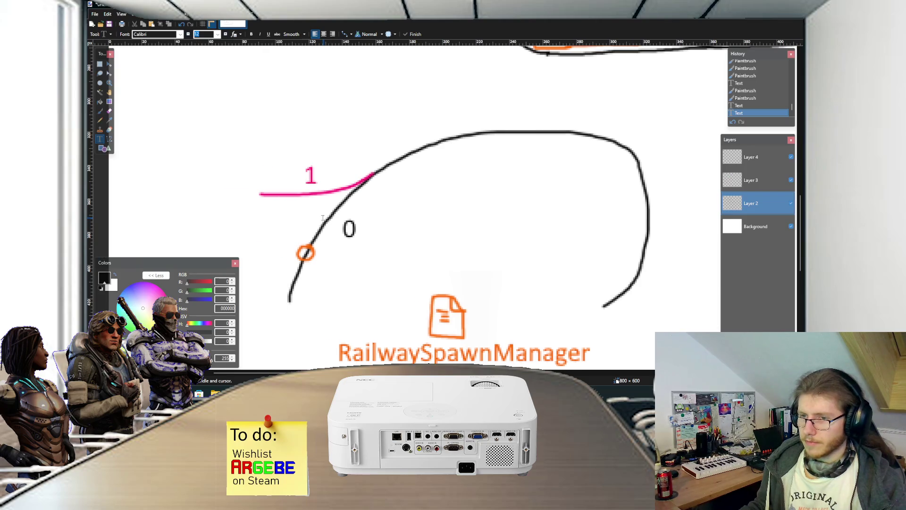
- Circle an orange spawn point on the pink branch on Layer 3
left_click(166, 314)
left_click(735, 186)
key("b")
left_click_drag(289, 192, 289, 191)
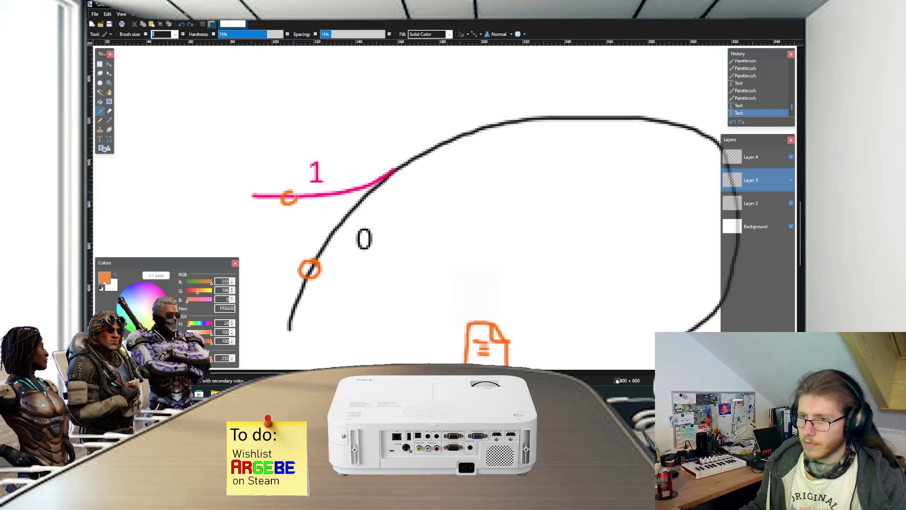
scroll(311, 227, "down", 2)
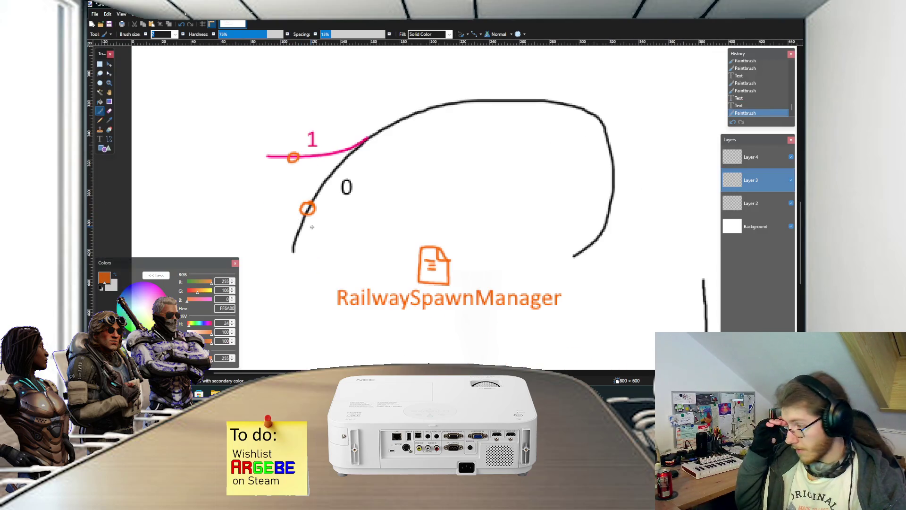
scroll(311, 227, "up", 1)
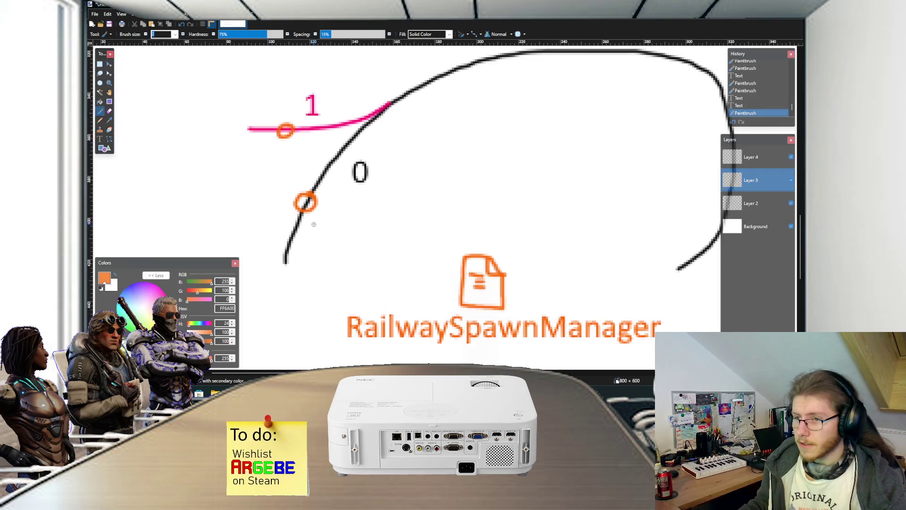
- Add labels 'SpawnPoint (0)' by the lower circle and 'SpawnPoint (1)' below the pink line, then zoom out
key("t")
left_click(318, 201)
type("Spawn")
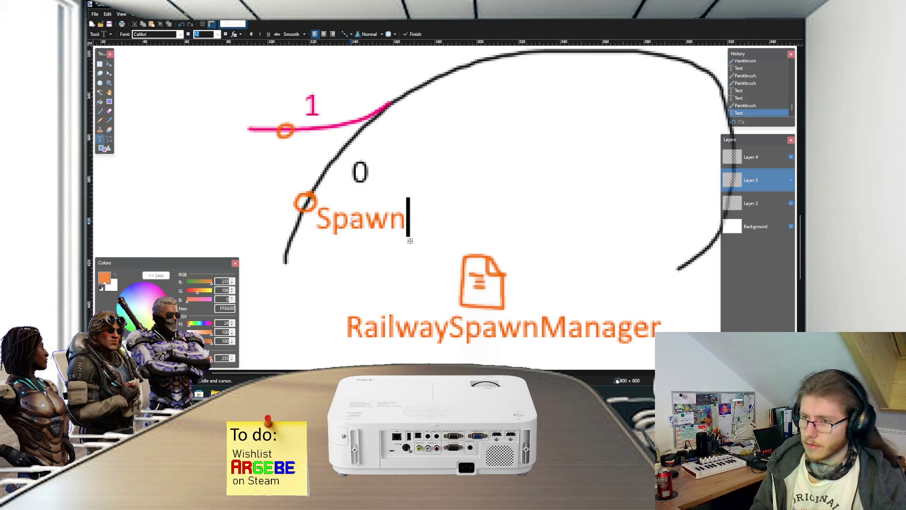
type("Point (=")
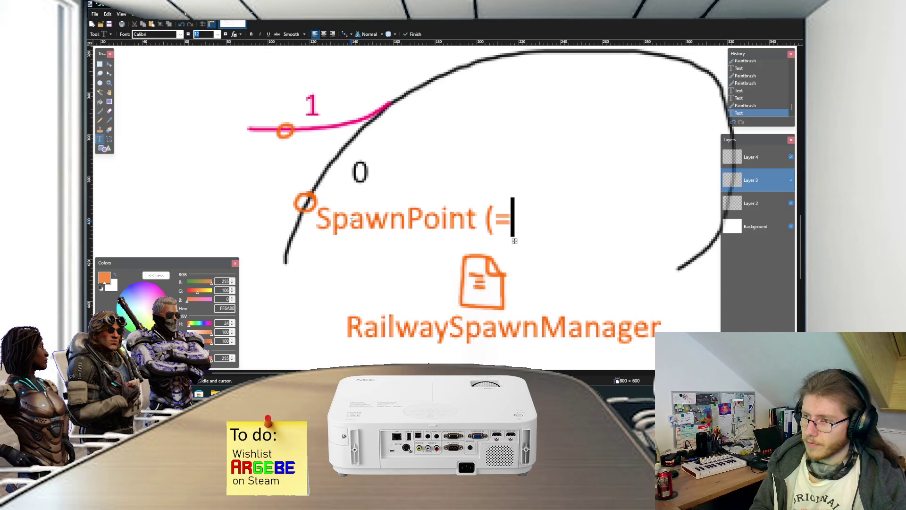
key("BackSpace")
type("0)")
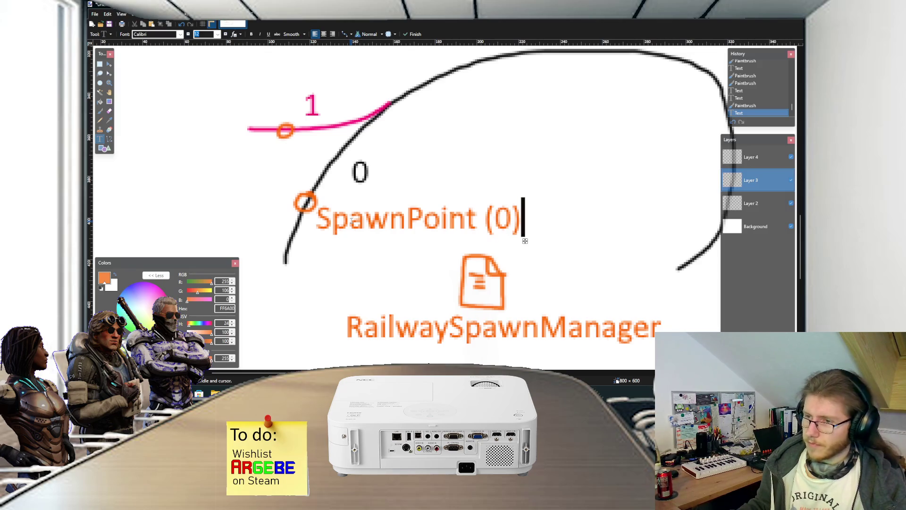
left_click(251, 148)
type("Spaw")
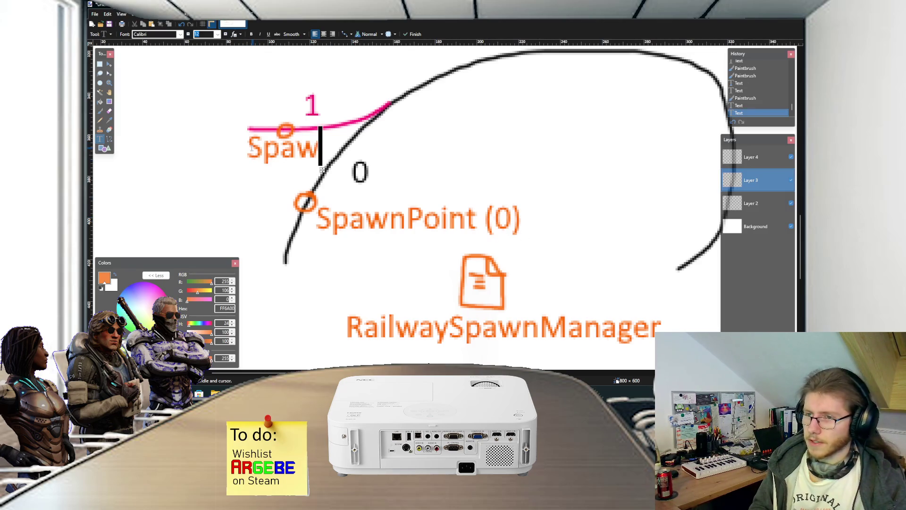
type("nPoint (1)")
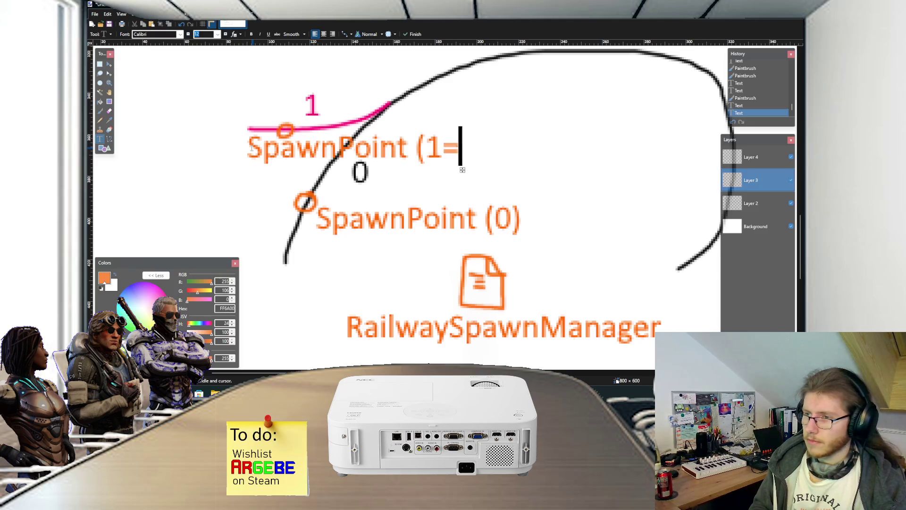
left_click_drag(456, 170, 304, 177)
scroll(417, 159, "down", 3)
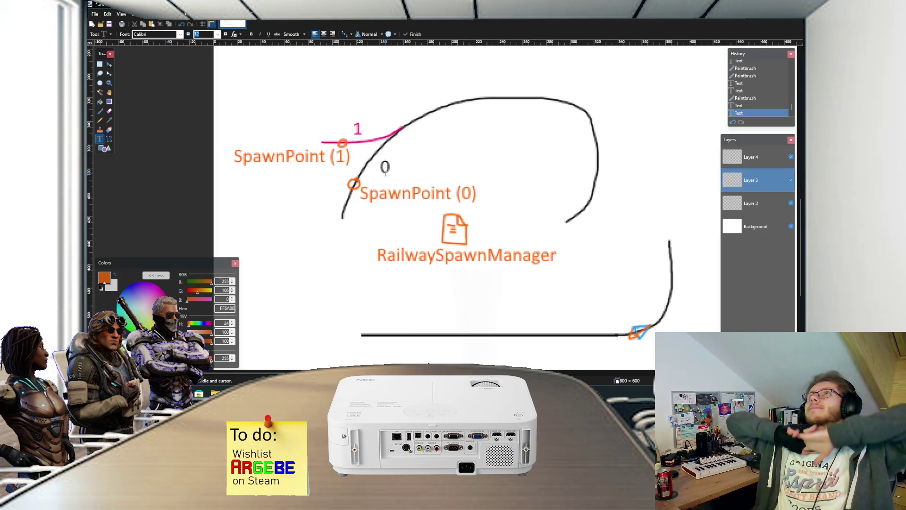
key("ctrl+0")
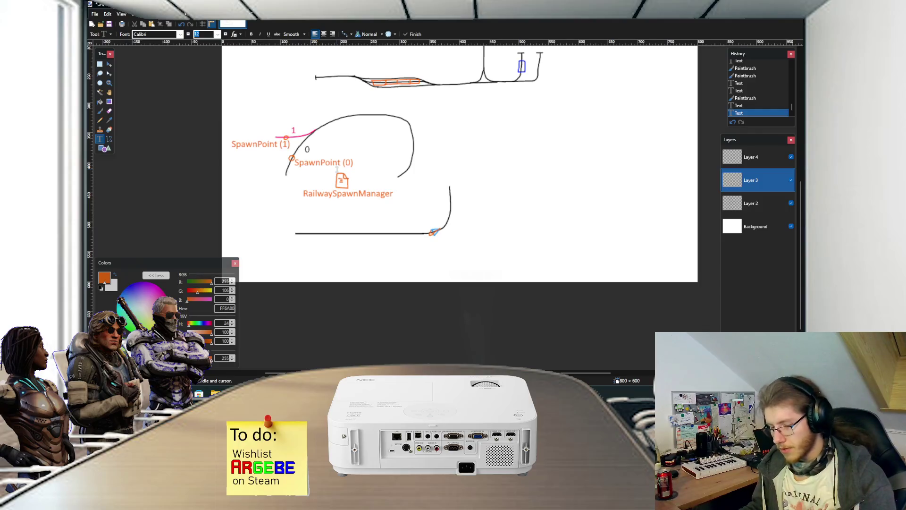
- Scroll around the canvas to review the larger track-layout sketches
scroll(347, 179, "up", 2)
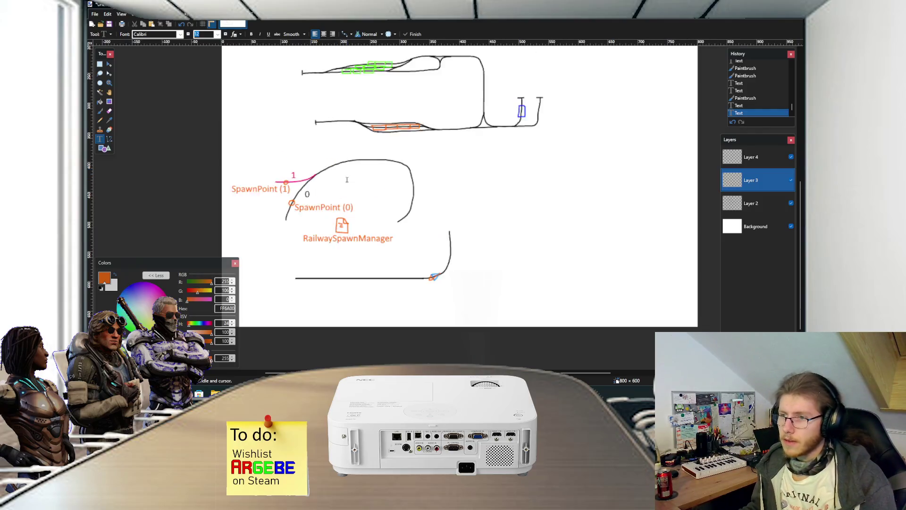
scroll(347, 179, "up", 2)
scroll(404, 167, "up", 5)
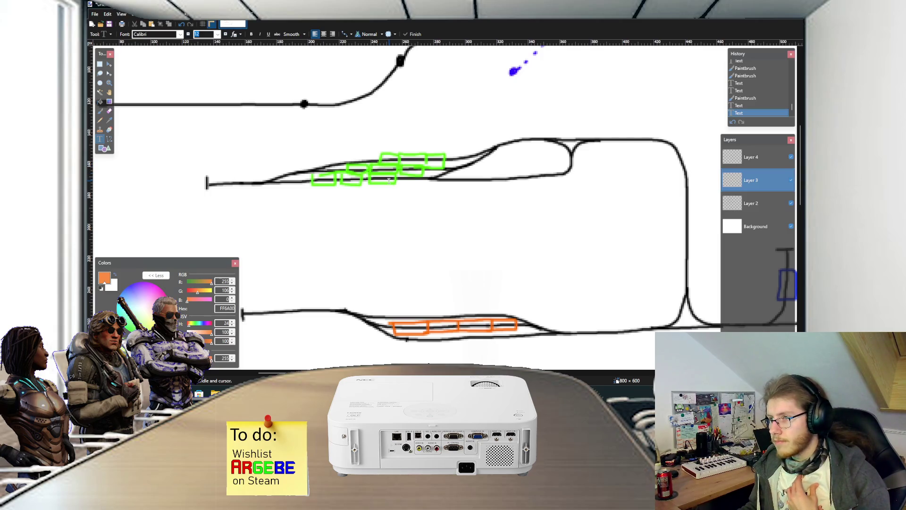
scroll(388, 181, "down", 1)
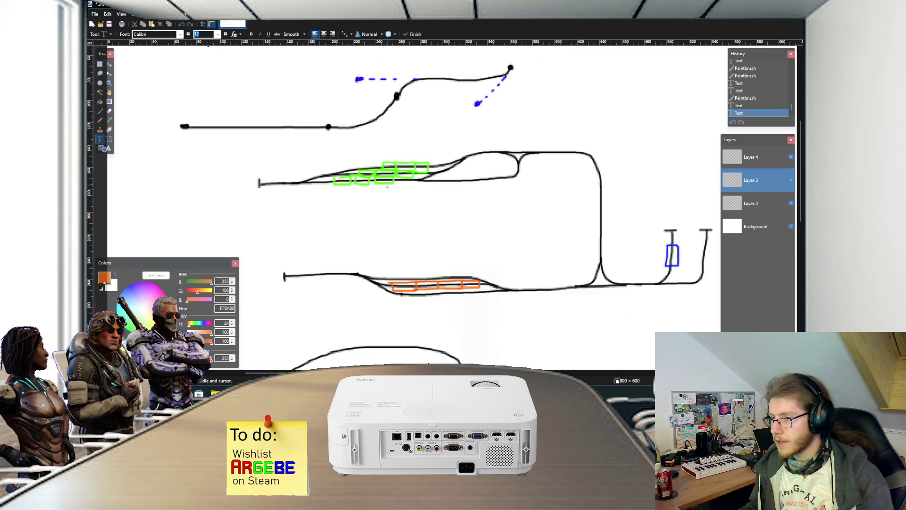
scroll(546, 250, "right", 1)
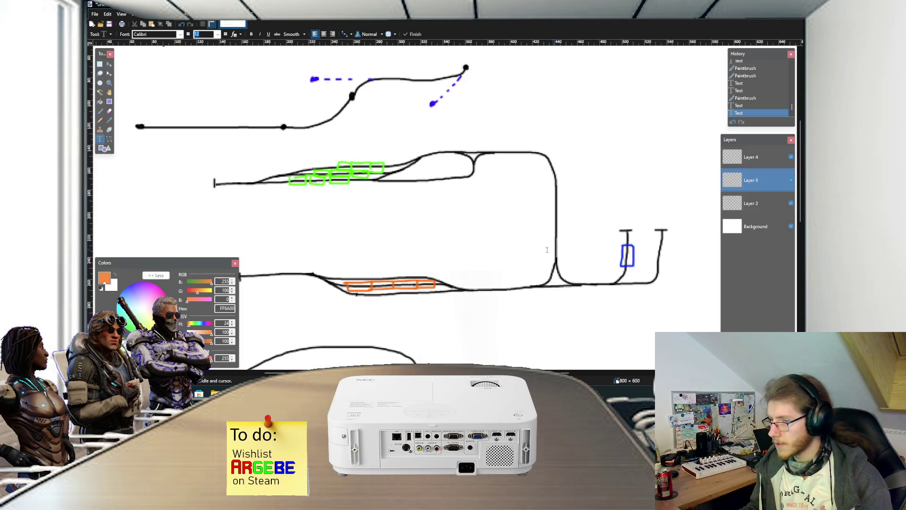
scroll(455, 248, "up", 1)
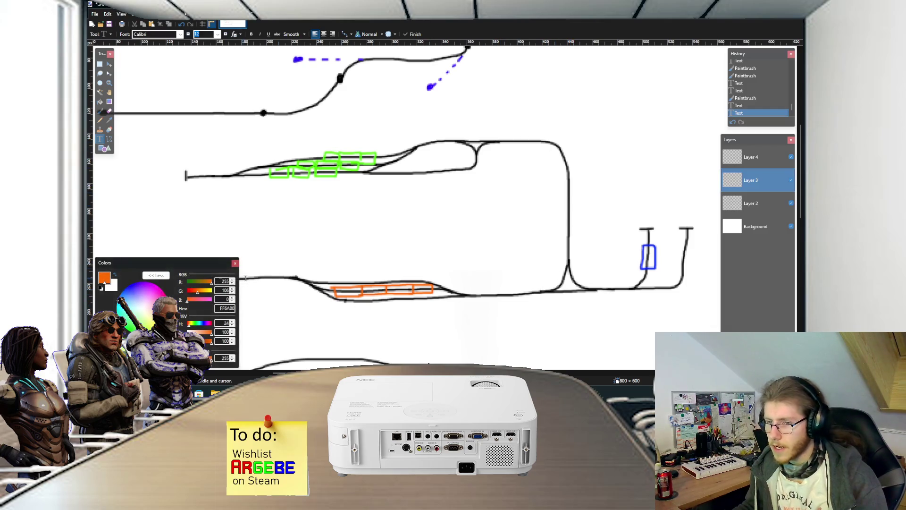
scroll(262, 279, "left", 2)
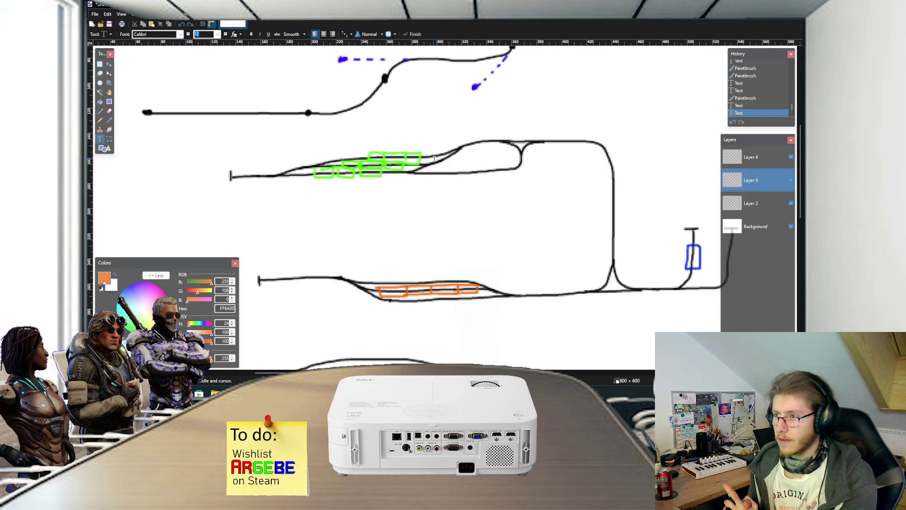
scroll(448, 184, "down", 2)
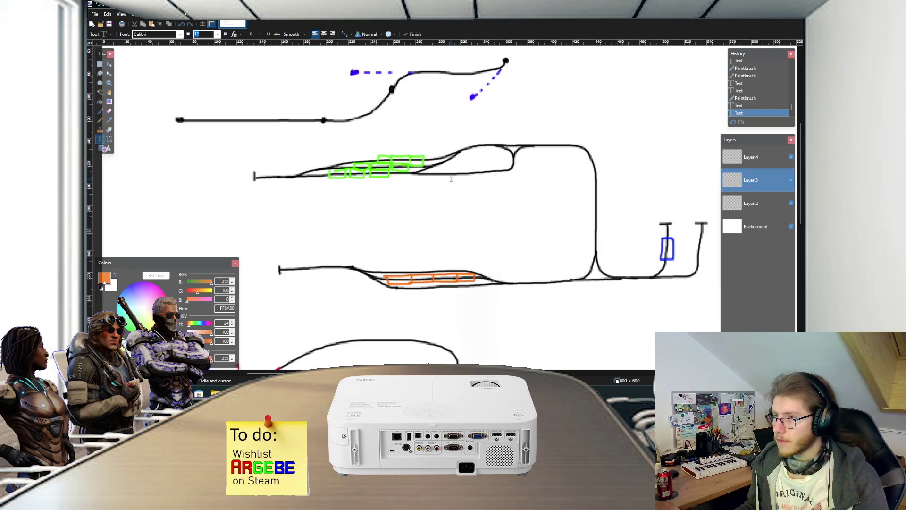
scroll(447, 185, "right", 5)
scroll(446, 185, "up", 3)
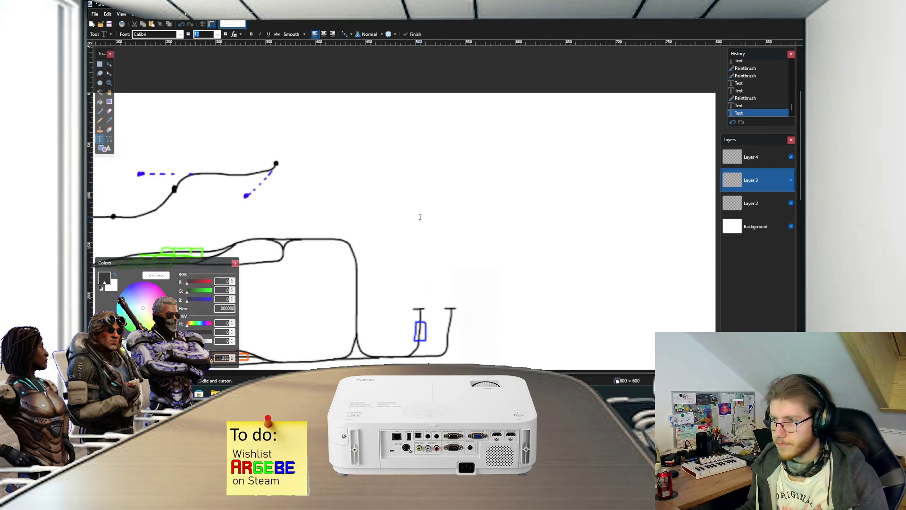
scroll(419, 214, "down", 1)
scroll(418, 215, "right", 1)
- On Layer 2, draw a long black track line curving down right with a merging siding
key("b")
scroll(431, 209, "down", 1)
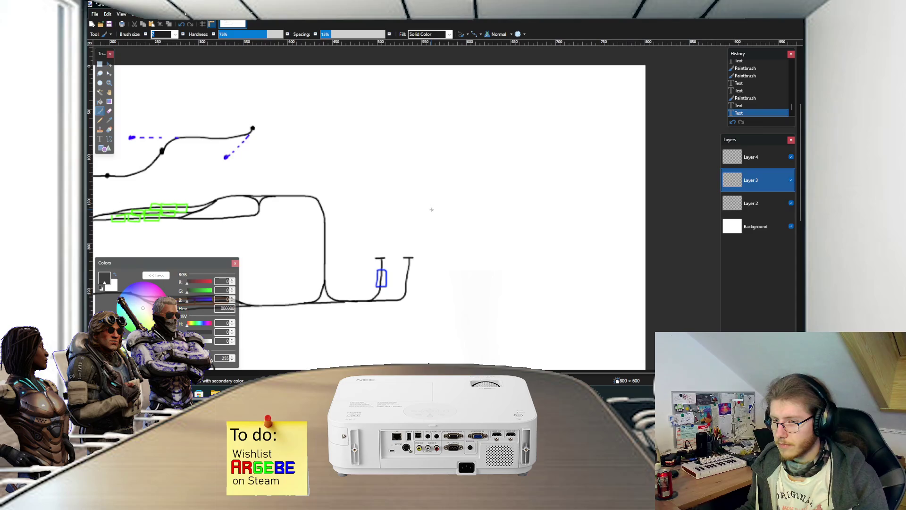
scroll(472, 179, "up", 2)
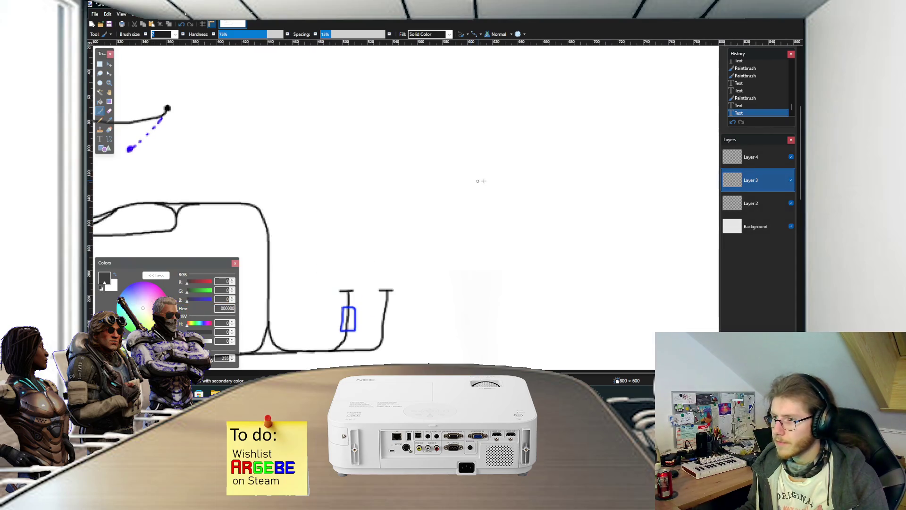
left_click(755, 203)
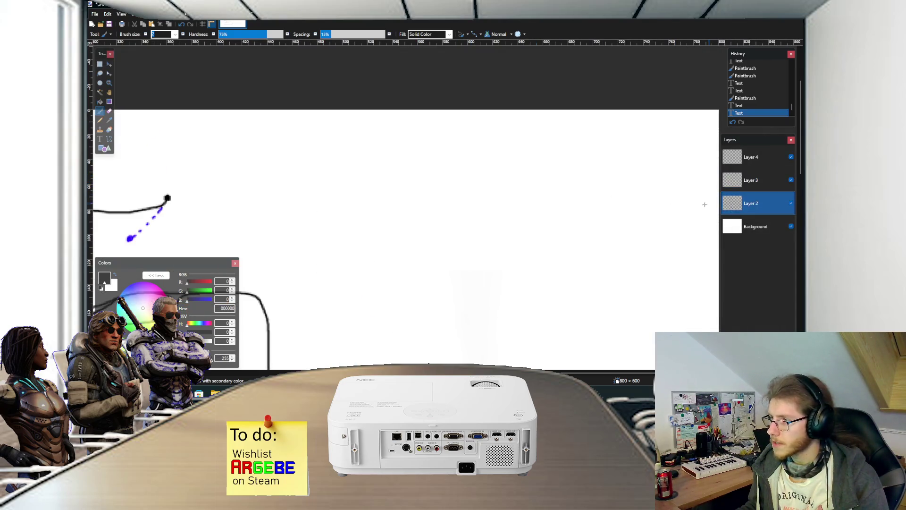
scroll(453, 176, "up", 1)
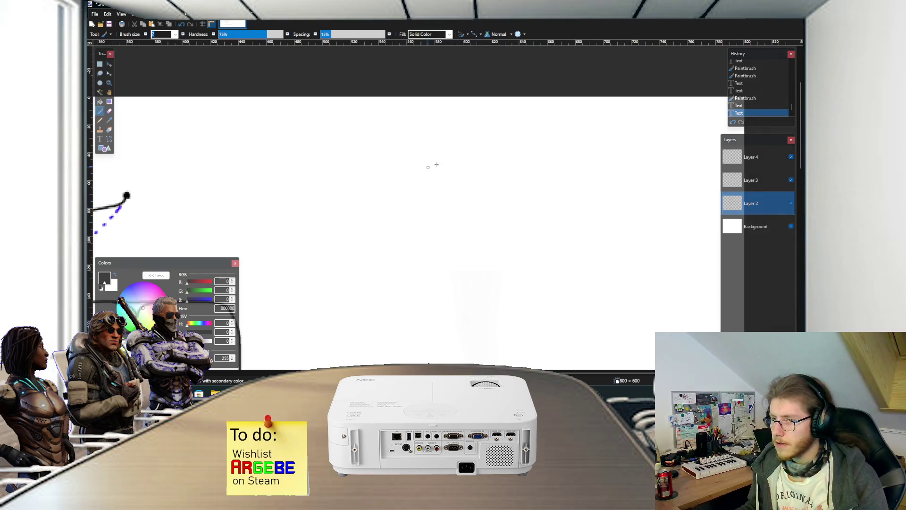
mouse_move(489, 206)
left_mouse_down()
mouse_move(441, 166)
mouse_move(552, 171)
mouse_move(606, 146)
mouse_move(580, 153)
left_mouse_up()
scroll(521, 203, "right", 3)
key("ctrl+z")
key("ctrl+z")
mouse_move(451, 158)
left_mouse_down()
mouse_move(560, 164)
mouse_move(623, 185)
left_mouse_up()
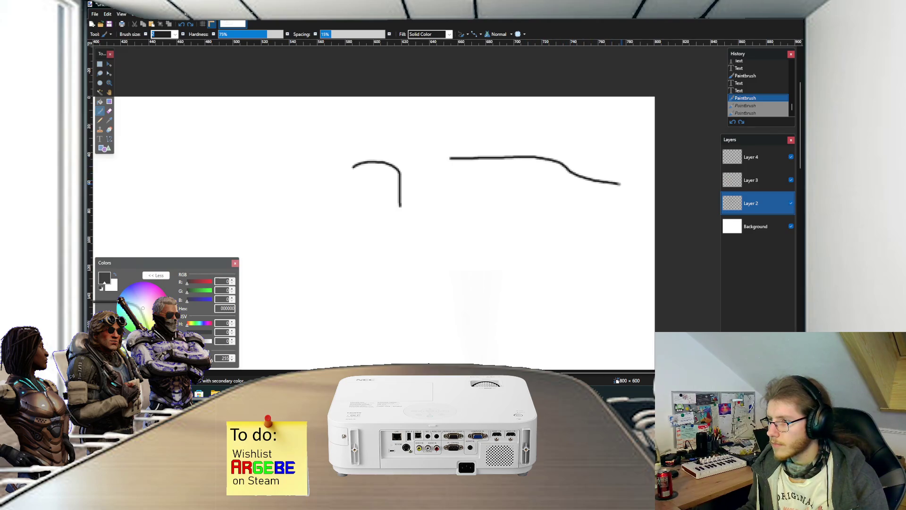
mouse_move(568, 172)
left_mouse_down()
mouse_move(445, 159)
mouse_move(478, 173)
mouse_move(583, 178)
left_mouse_up()
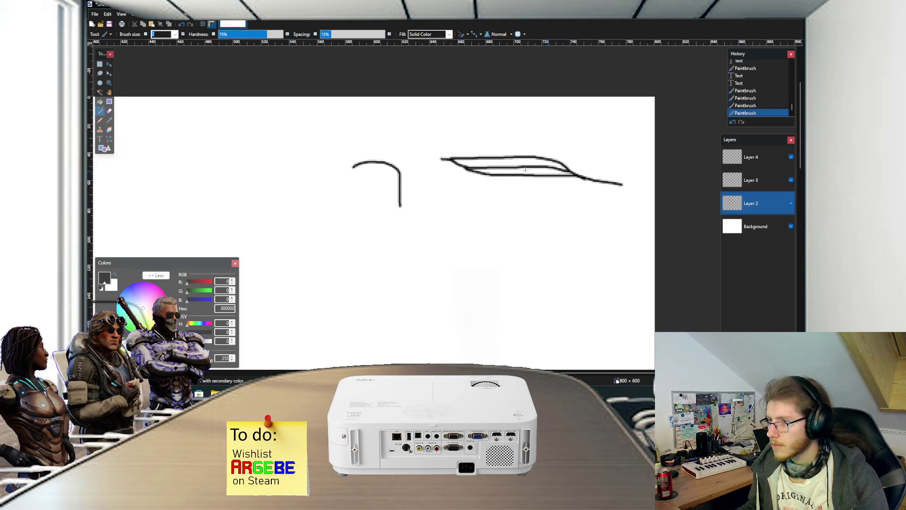
left_click_drag(449, 159, 418, 160)
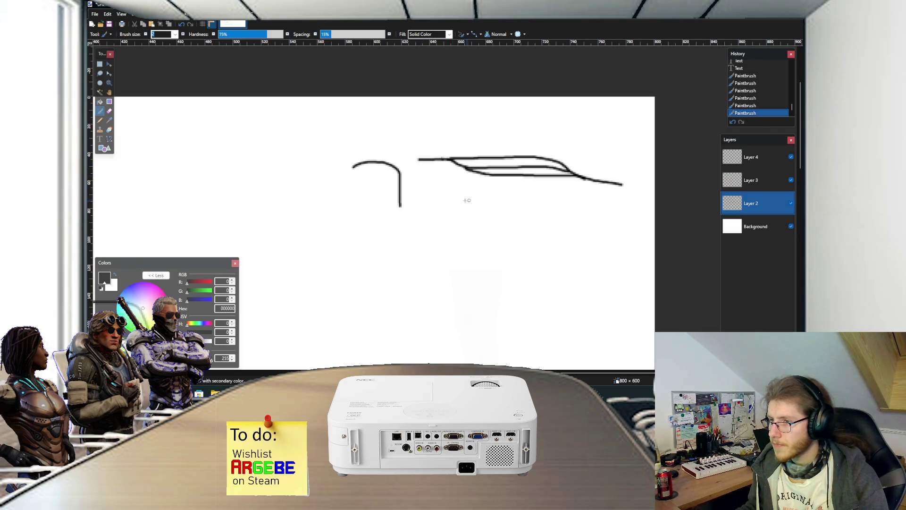
- Draw a thick black vertical track stroke below, curving left into a fork
mouse_move(474, 198)
left_mouse_down()
mouse_move(476, 226)
mouse_move(439, 243)
mouse_move(504, 243)
mouse_move(487, 242)
mouse_move(497, 244)
left_mouse_up()
scroll(498, 221, "up", 1)
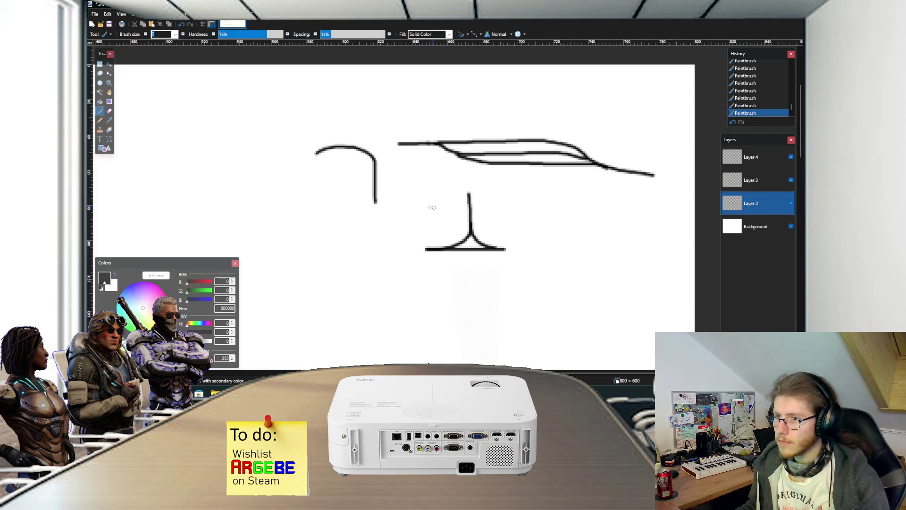
scroll(419, 202, "up", 1)
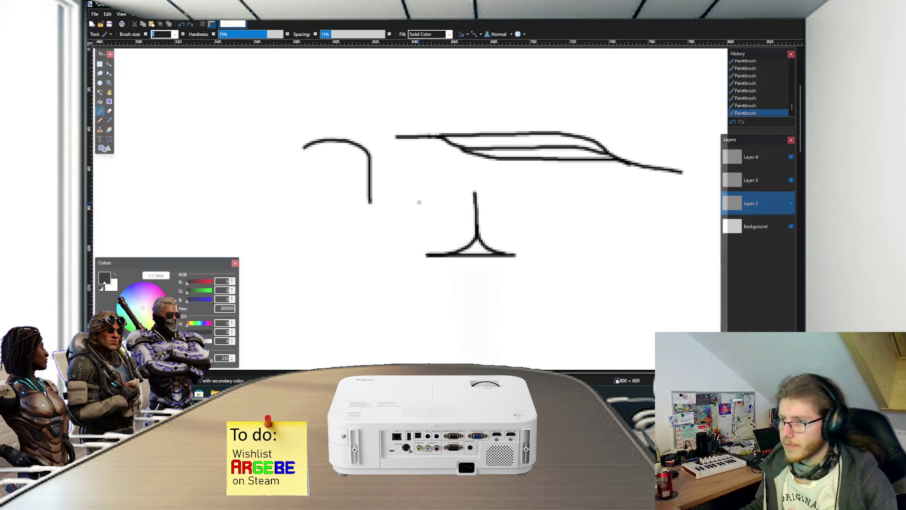
scroll(420, 203, "left", 2)
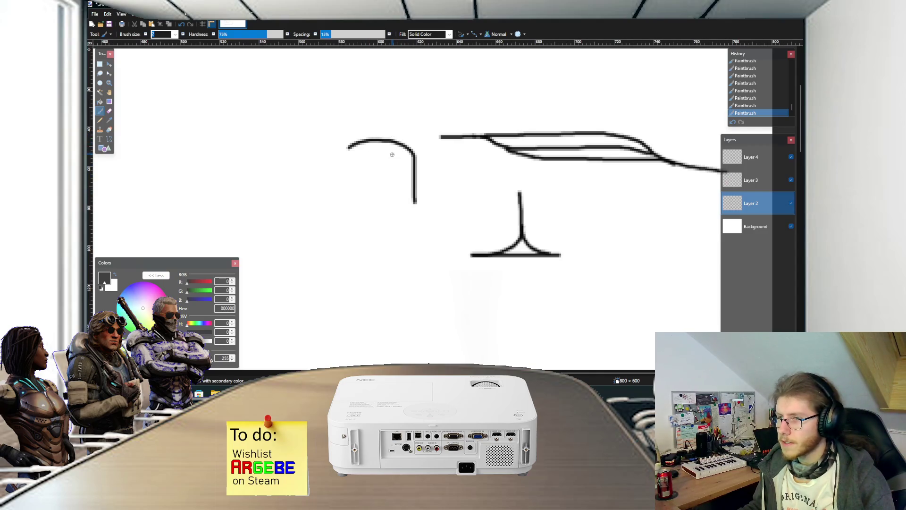
scroll(404, 143, "right", 3)
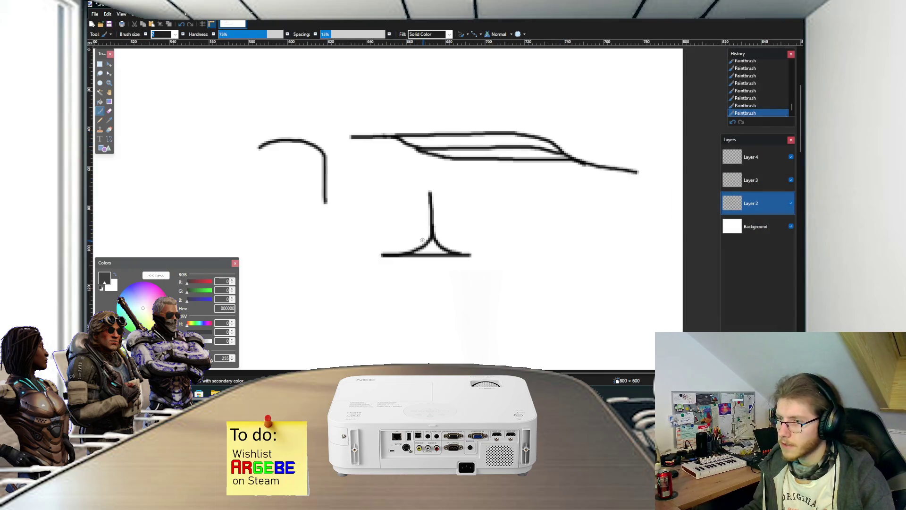
scroll(435, 219, "up", 2, "ctrl")
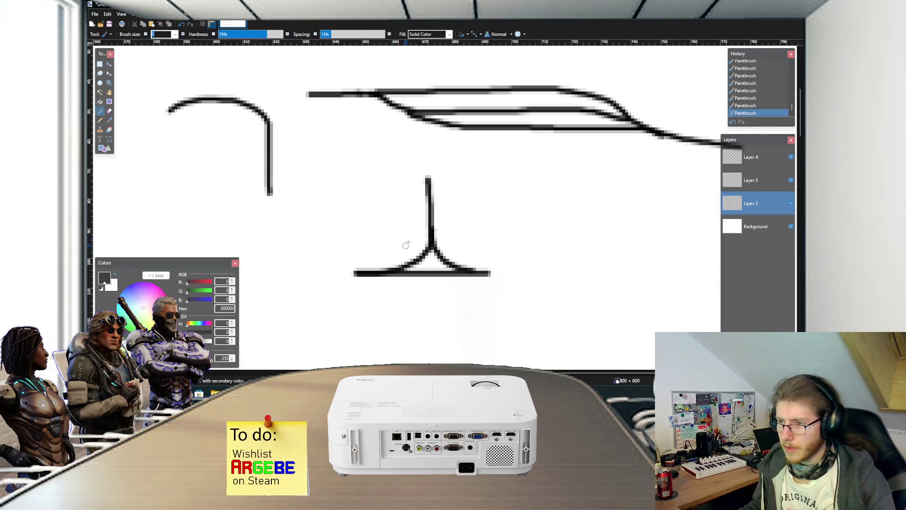
mouse_move(428, 180)
left_mouse_down()
mouse_move(429, 243)
mouse_move(371, 277)
left_mouse_up()
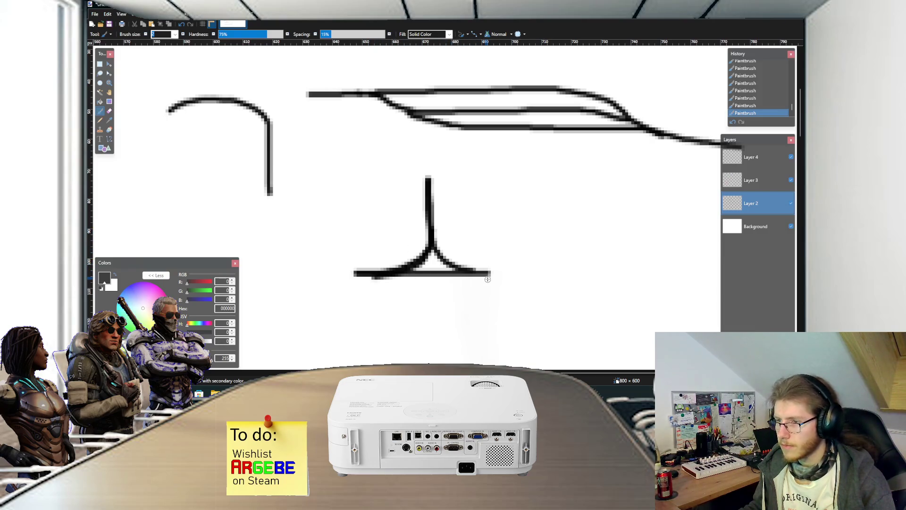
- Set the primary colour to orange with hex value FF6A00
scroll(348, 243, "up", 2)
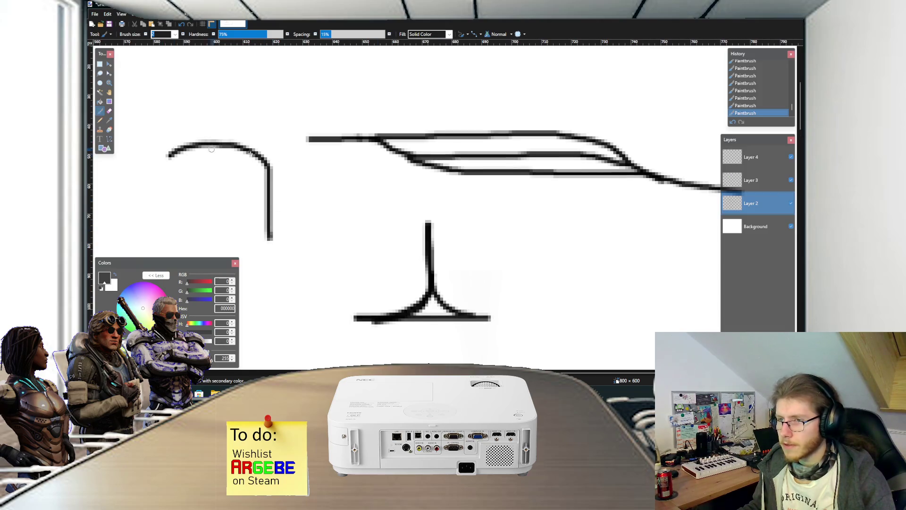
scroll(322, 146, "right", 2)
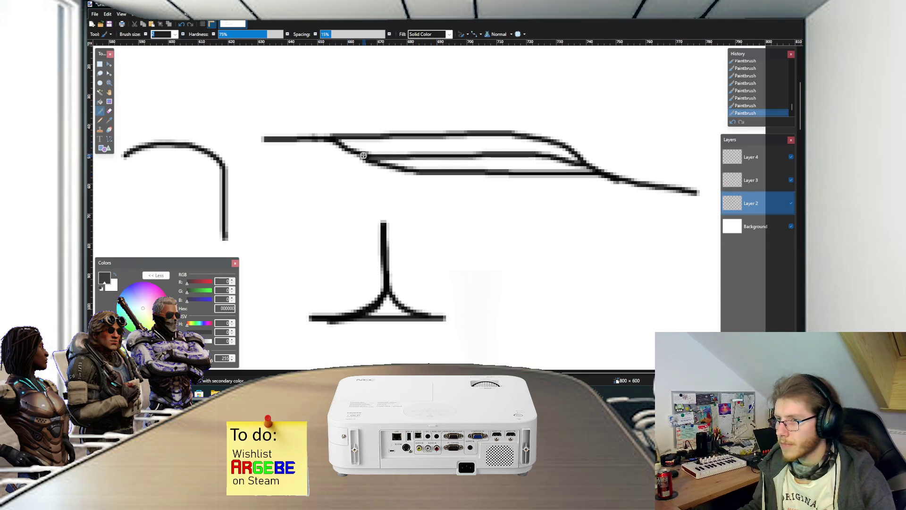
scroll(528, 213, "down", 1)
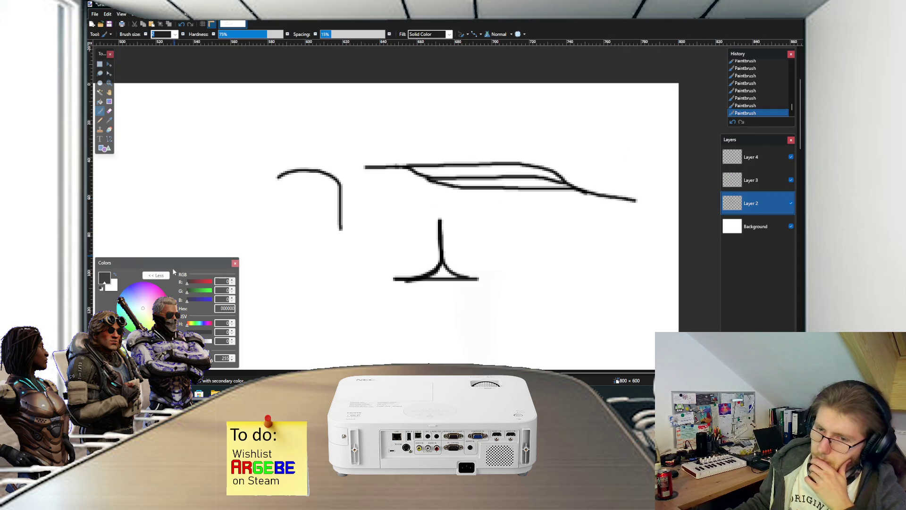
triple_click(225, 309)
type("FF6A00")
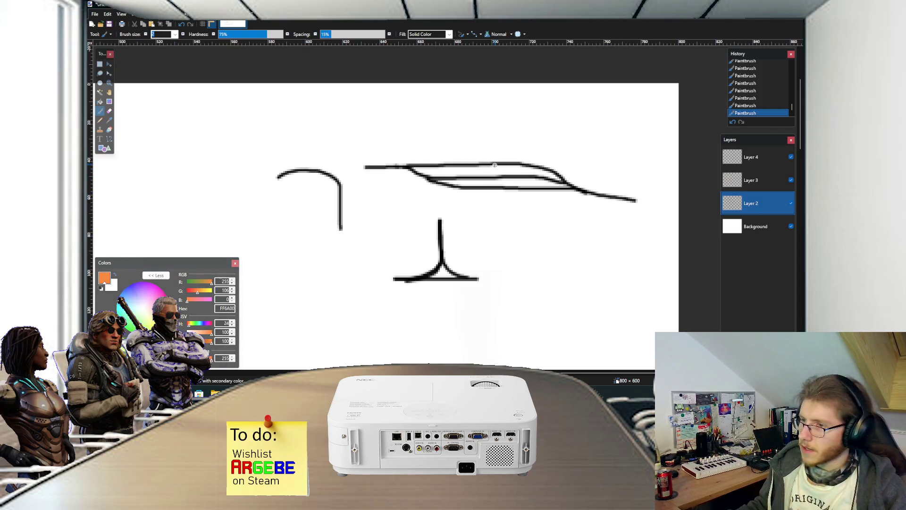
scroll(494, 165, "up", 2)
- On Layer 3, circle two orange spawn points along the upper track line, undoing stray marks
key("alt+Page_Up")
mouse_move(479, 152)
left_mouse_down()
mouse_move(491, 189)
mouse_move(516, 213)
left_mouse_up()
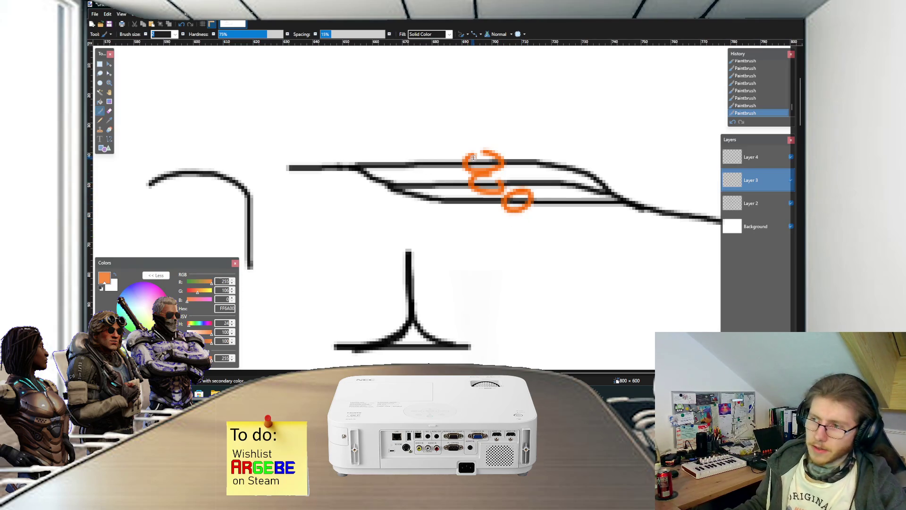
left_click_drag(484, 150, 467, 162)
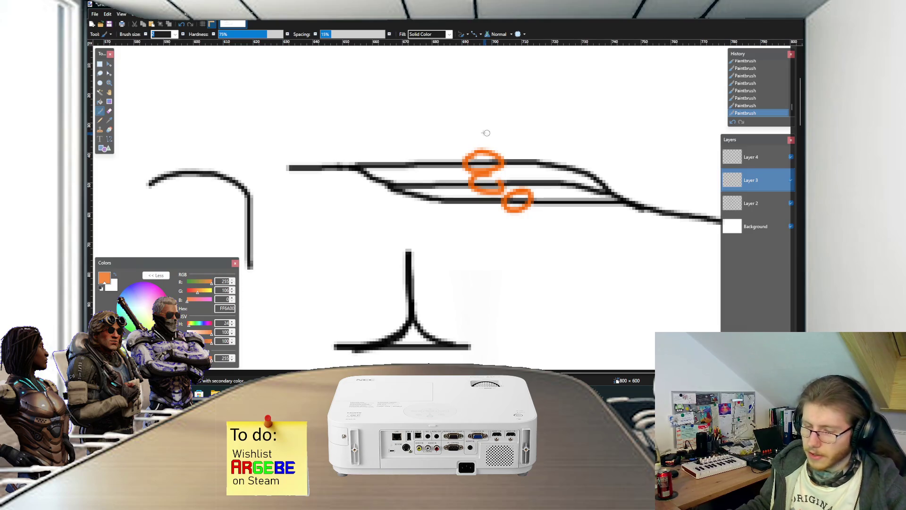
left_click_drag(510, 118, 506, 134)
left_click(513, 174)
left_click_drag(535, 207, 557, 228)
scroll(558, 239, "down", 2)
key("ctrl+z")
key("ctrl+z")
key("ctrl+z")
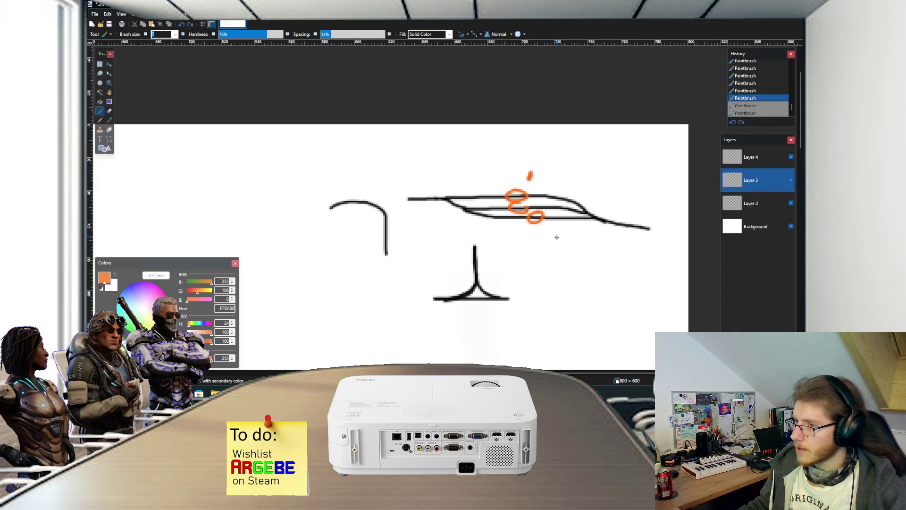
scroll(557, 237, "up", 2)
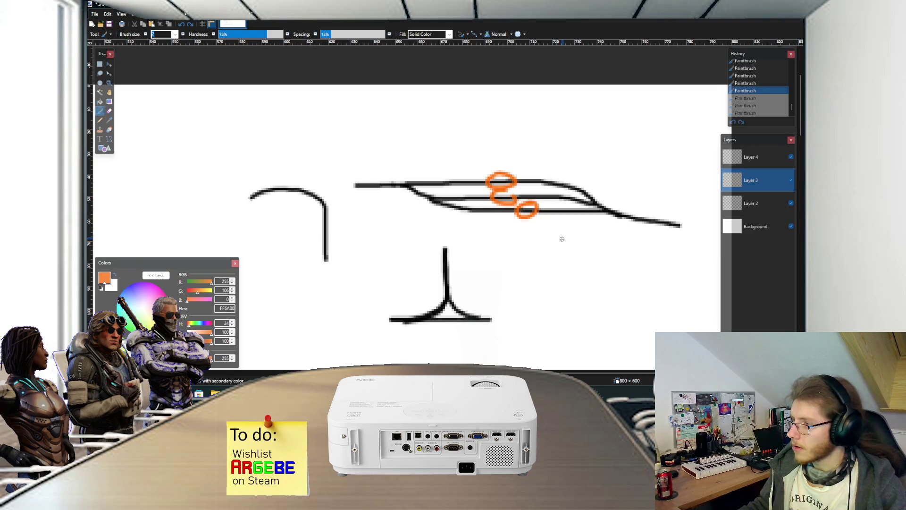
scroll(561, 240, "down", 1)
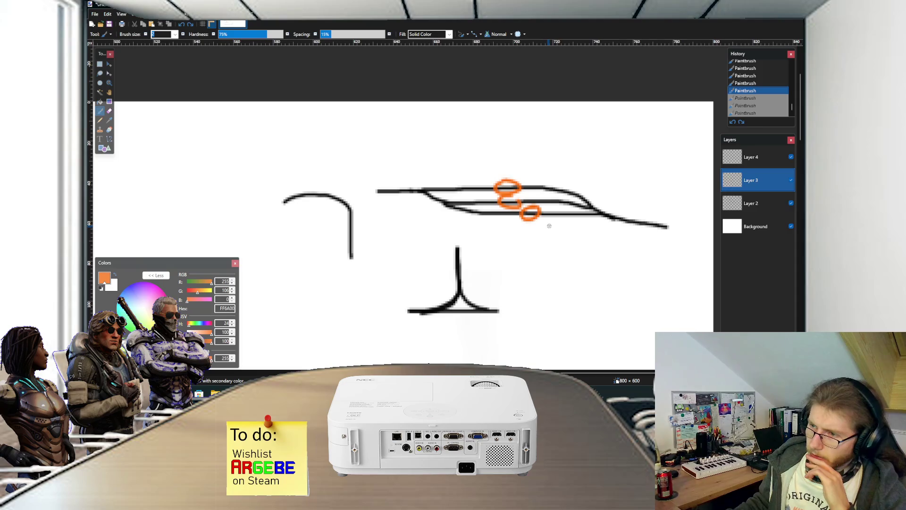
scroll(549, 225, "down", 1)
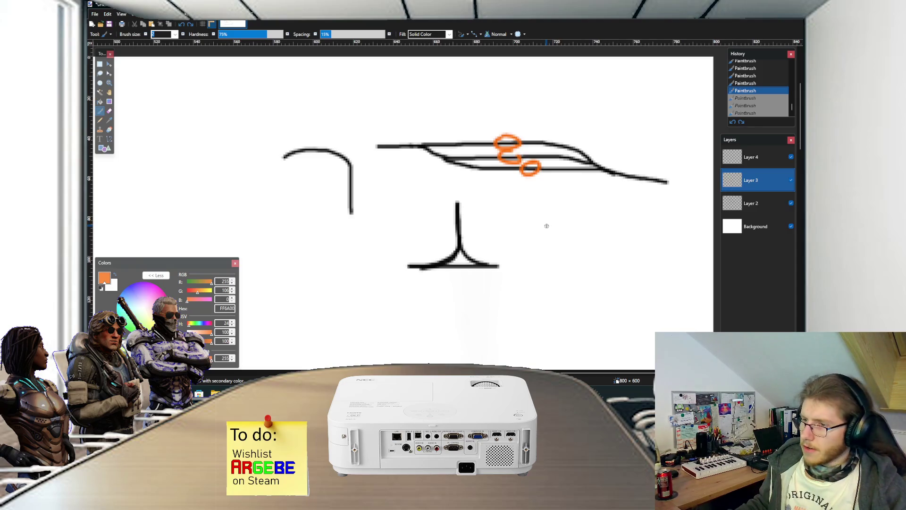
scroll(548, 227, "down", 3)
scroll(543, 228, "right", 2)
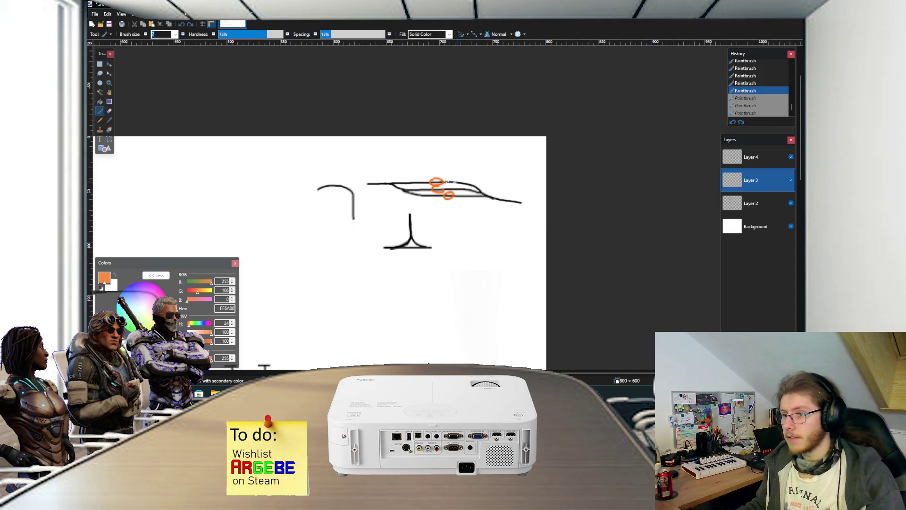
- Reset the colour to black and add a short black mark at the top line's right end
scroll(400, 203, "up", 1)
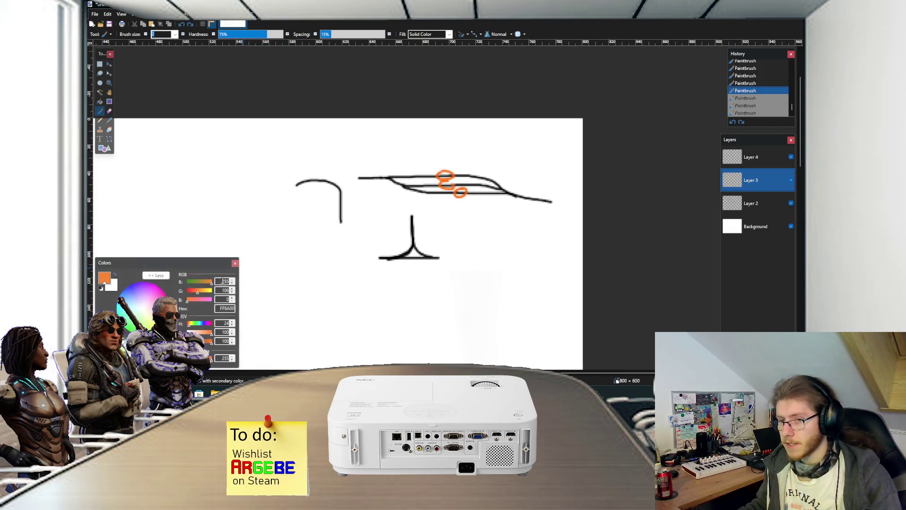
key("d")
scroll(417, 207, "down", 2)
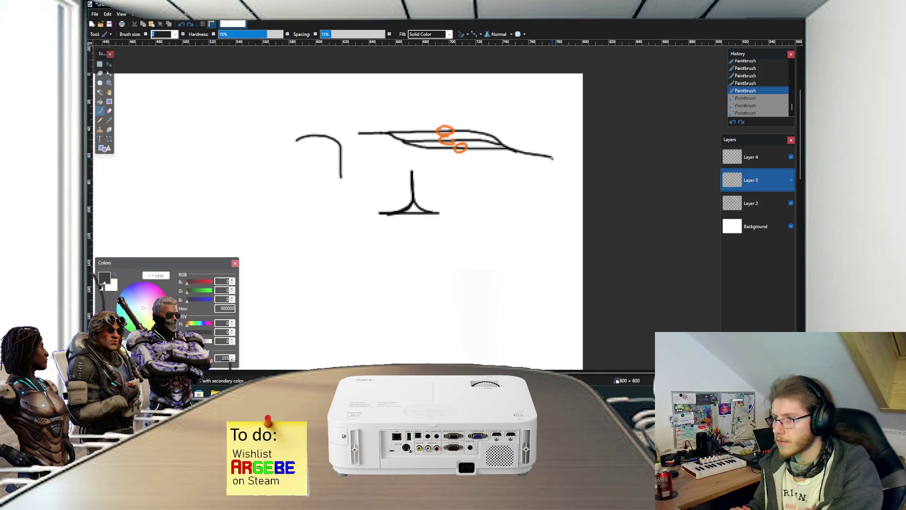
left_click_drag(553, 158, 554, 163)
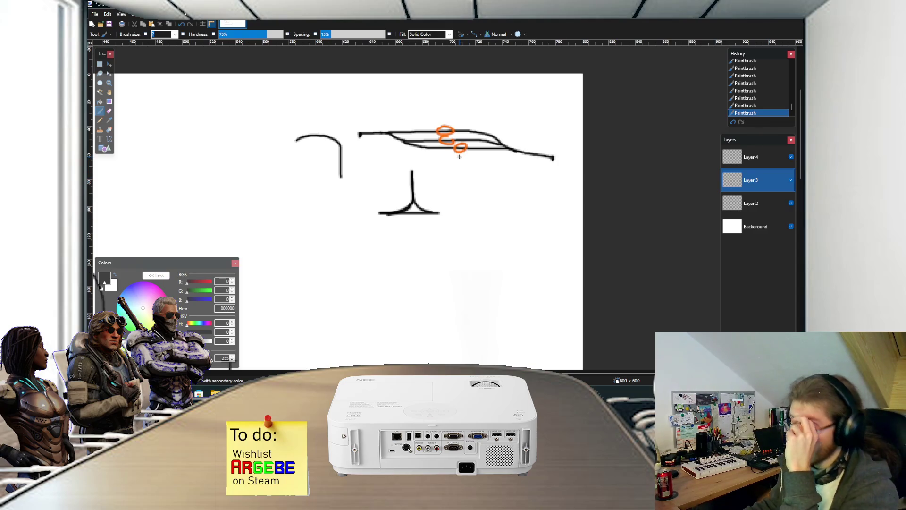
scroll(457, 163, "down", 1, "ctrl")
scroll(454, 168, "down", 2, "ctrl")
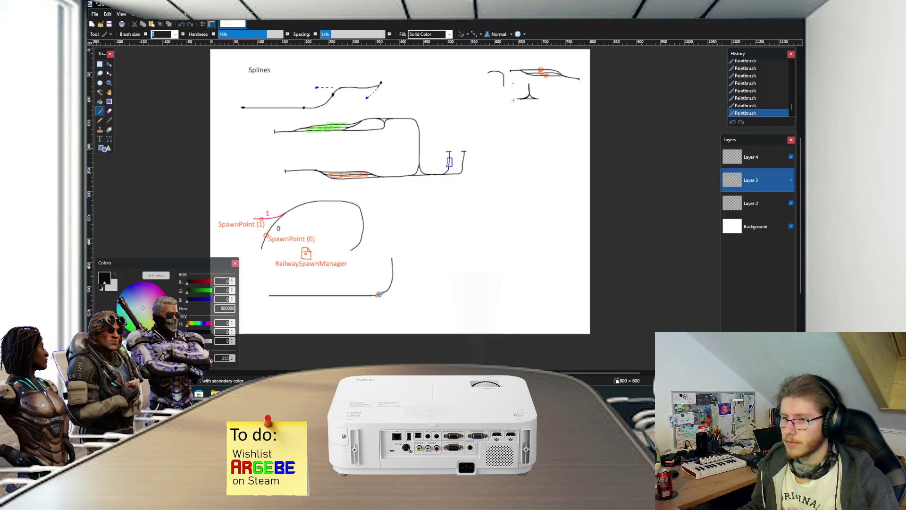
scroll(444, 189, "left", 3)
scroll(444, 189, "up", 2)
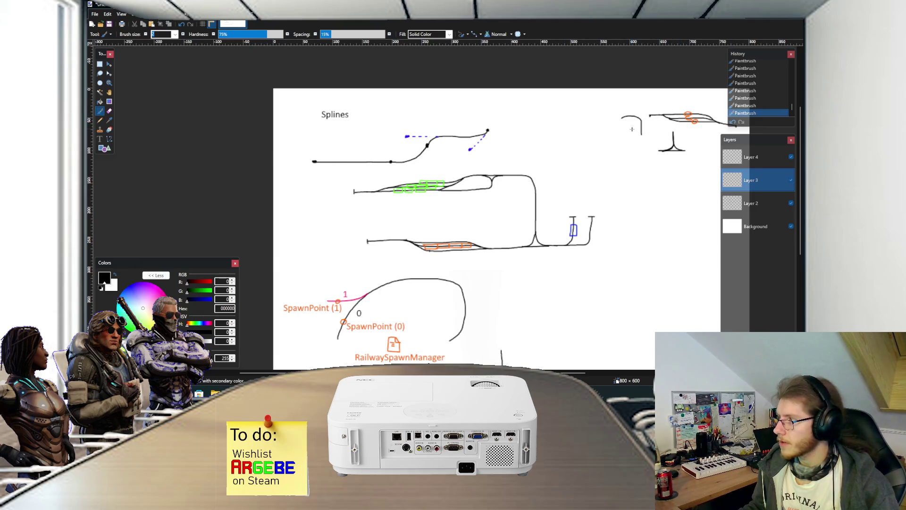
scroll(635, 131, "right", 2)
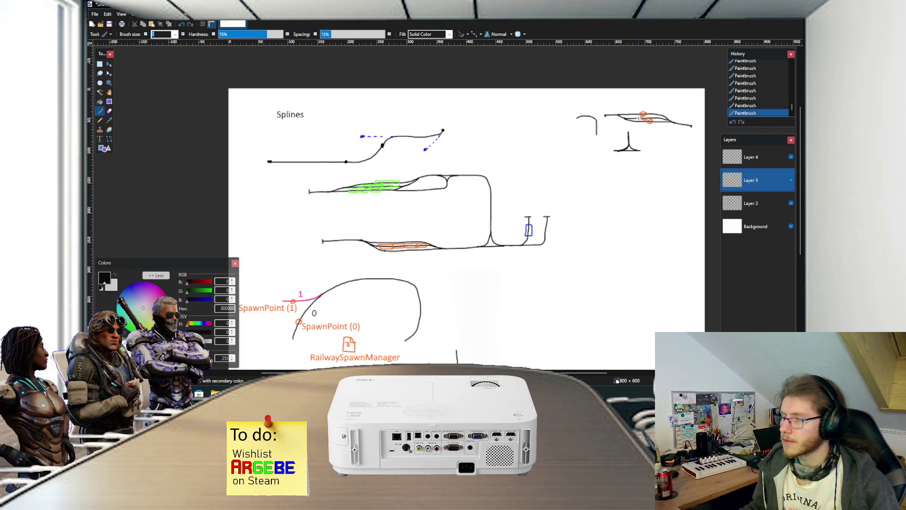
scroll(587, 150, "down", 4)
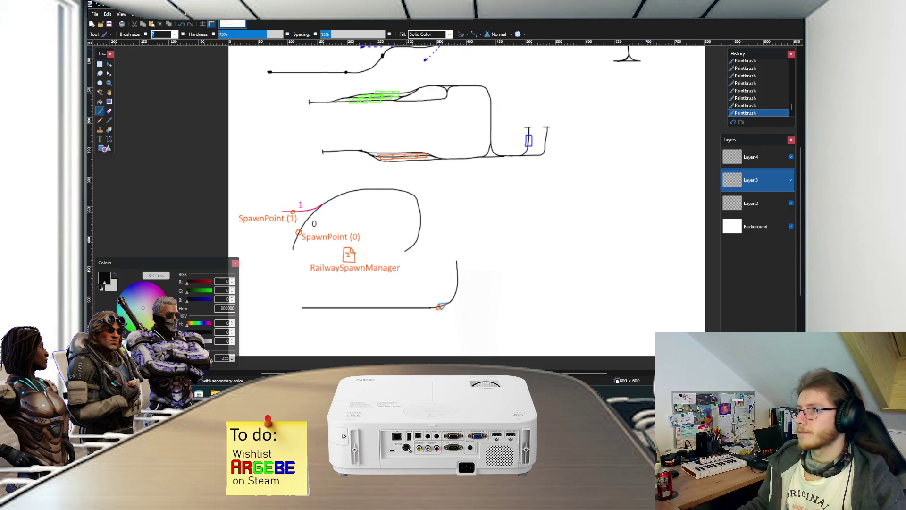
key("alt+Tab")
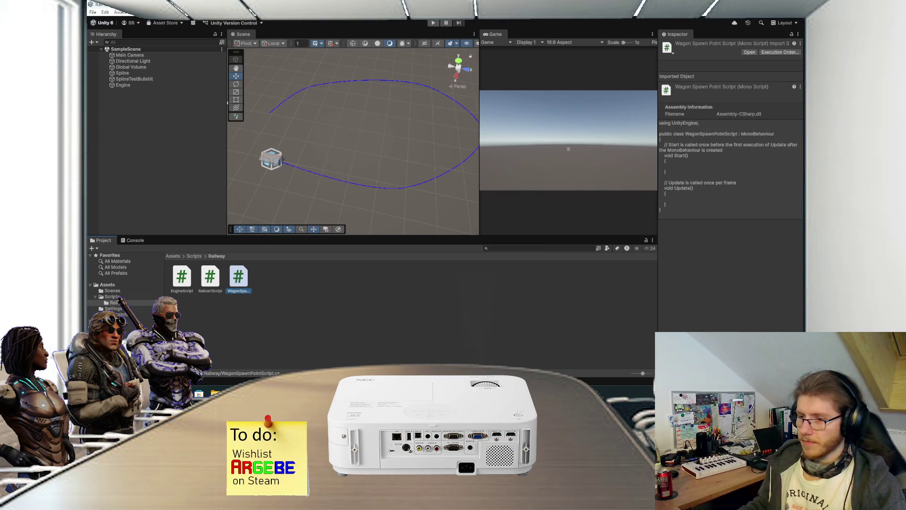
- Add a 'RailwaySpawnManager' MonoBehaviour script beside WagonSpawnPointScript in the Railway folder
left_click(236, 313)
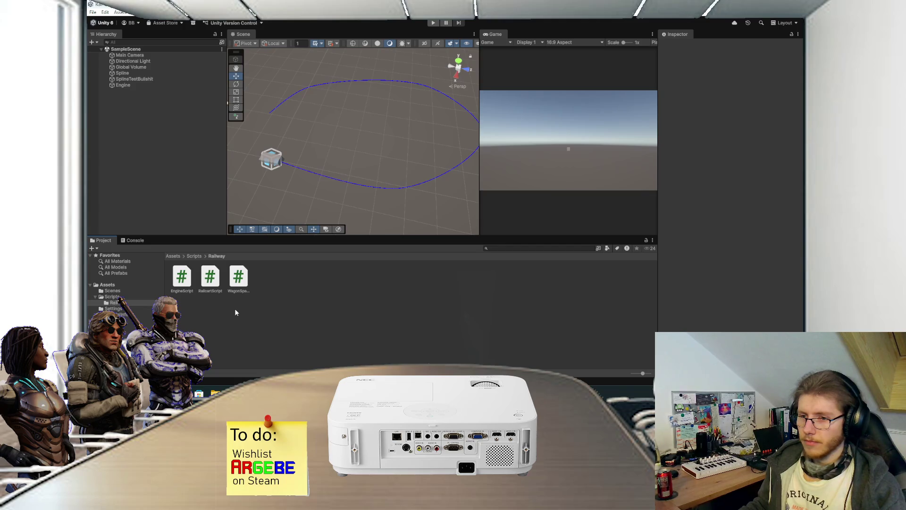
left_click(237, 289)
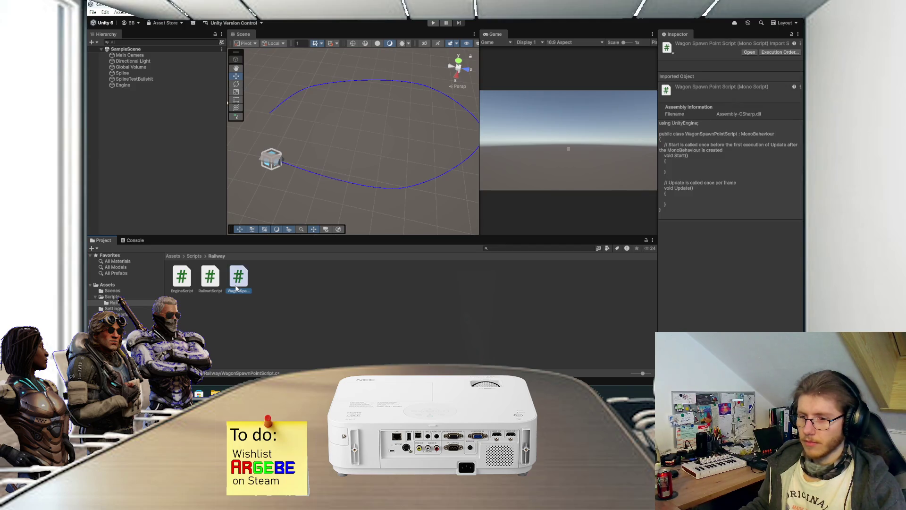
right_click(294, 289)
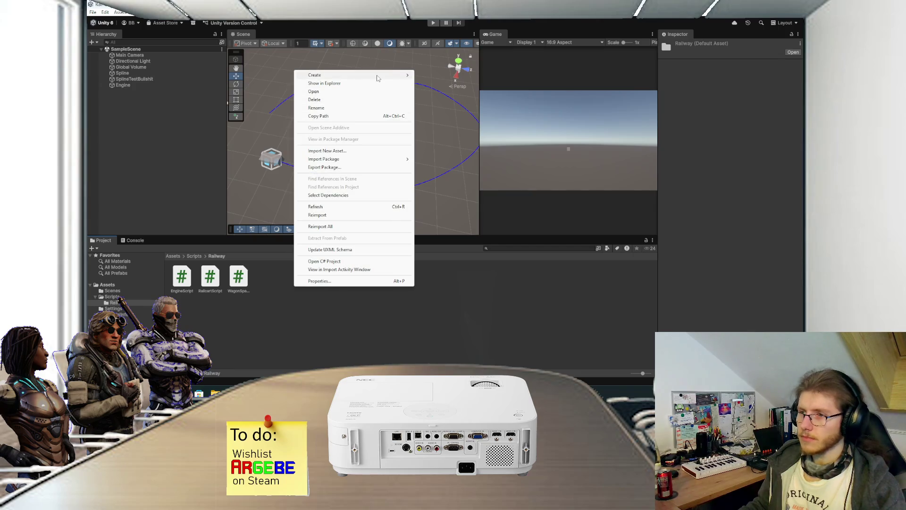
mouse_move(391, 77)
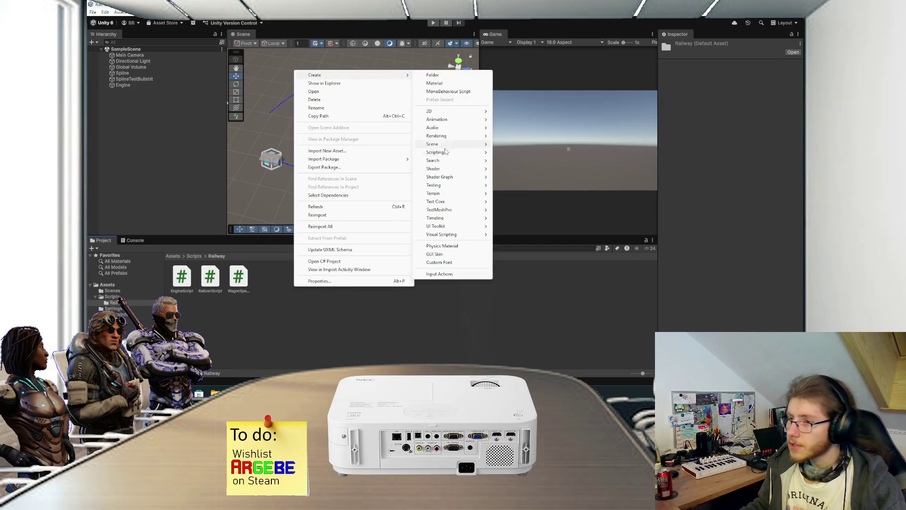
mouse_move(446, 152)
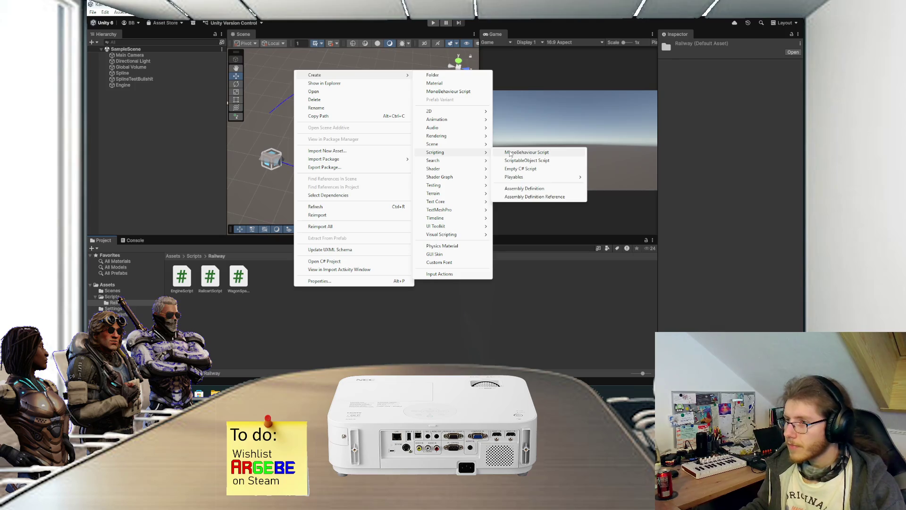
left_click(511, 152)
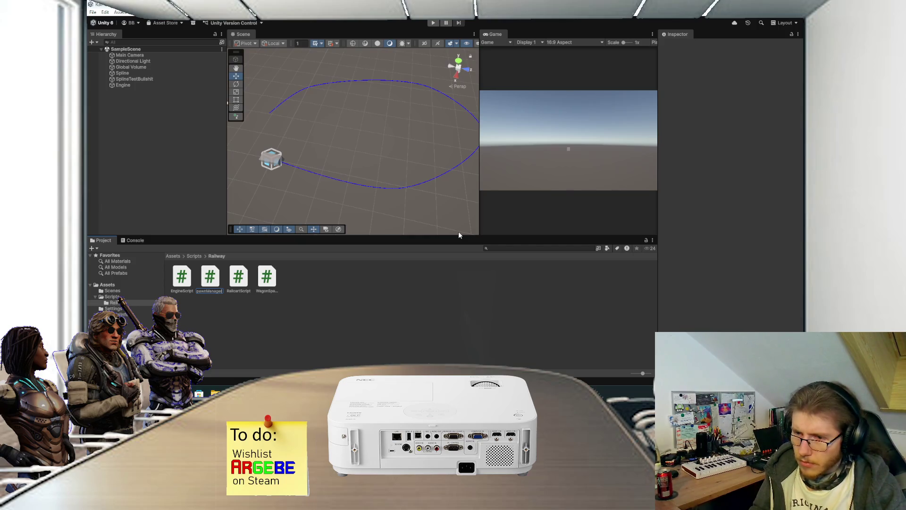
type("SpawnManager")
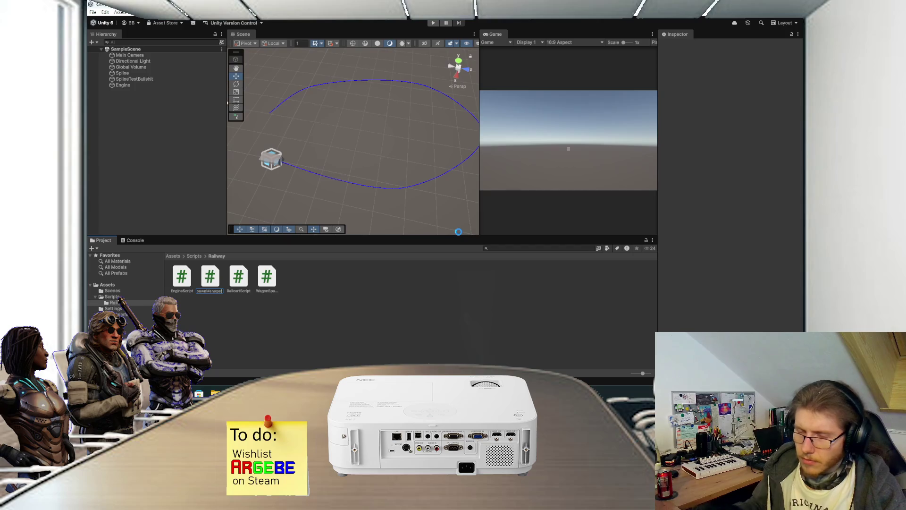
key("Return")
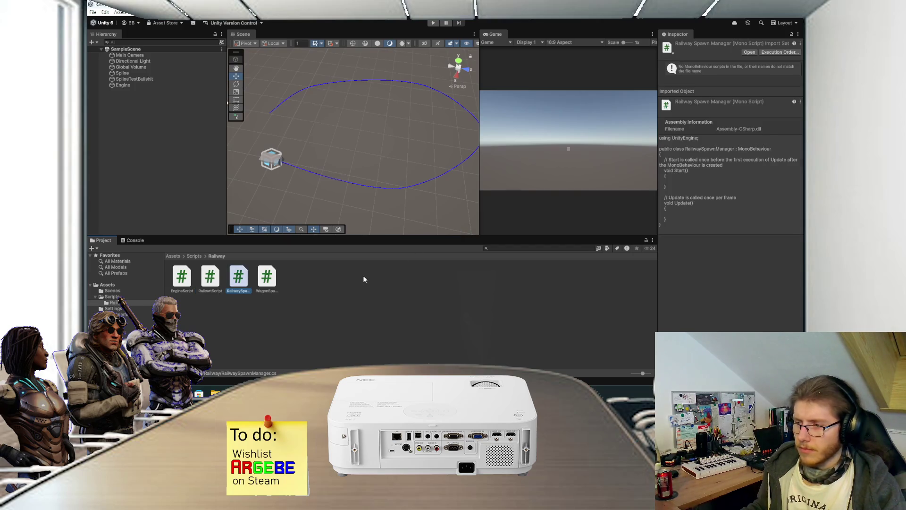
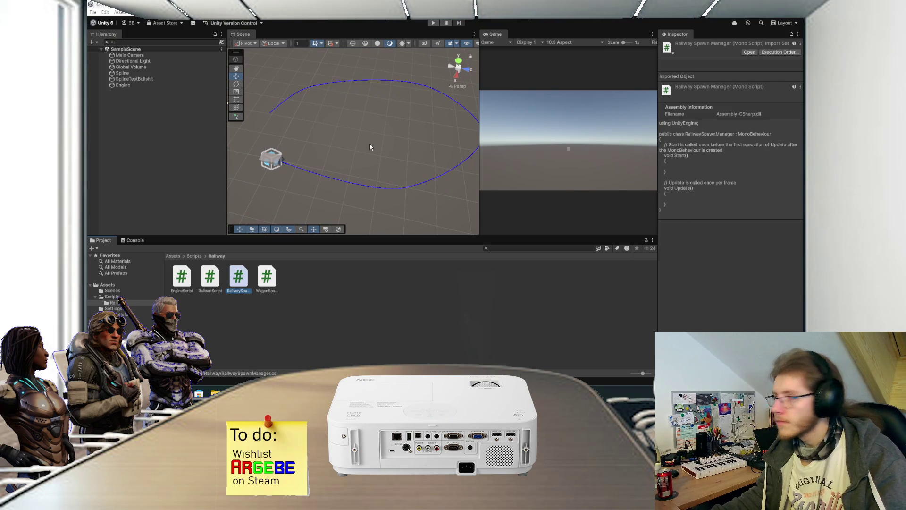
- Open the RailwaySpawnManager script from Unity's Project panel in Visual Studio
left_click(171, 135)
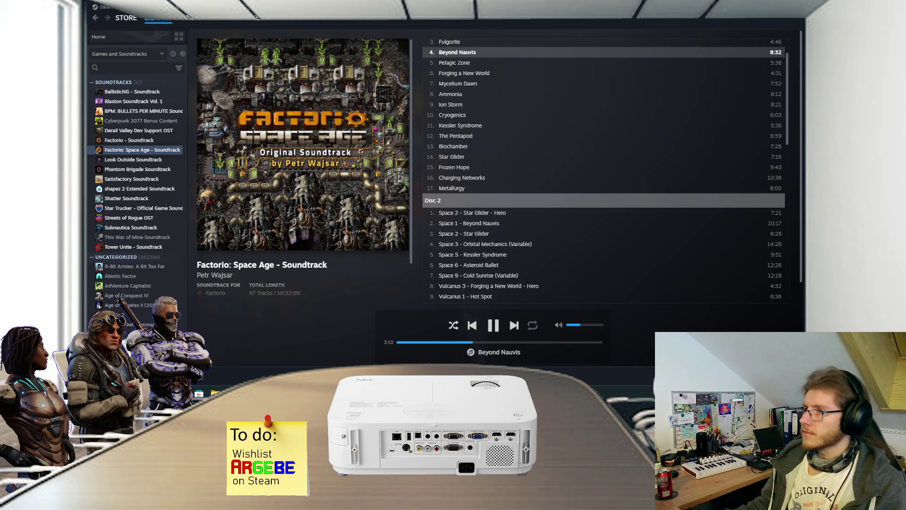
key("alt+Tab")
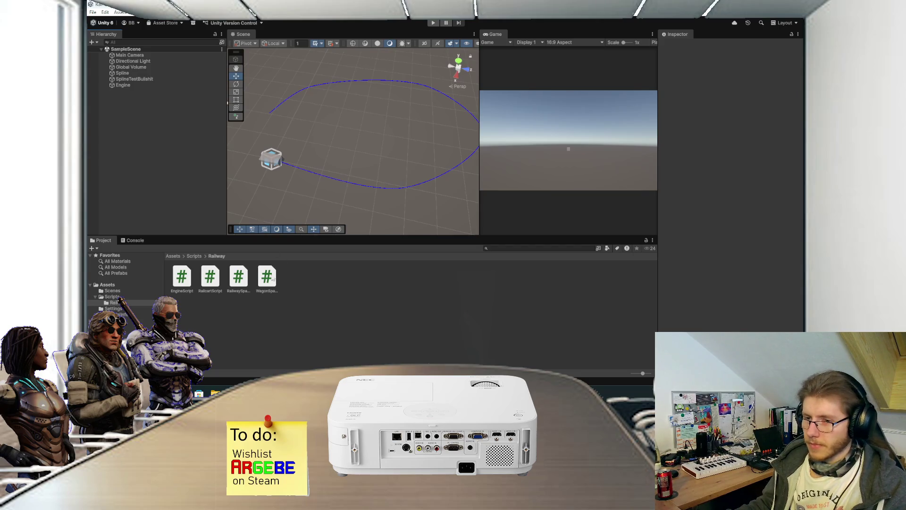
left_click(242, 279)
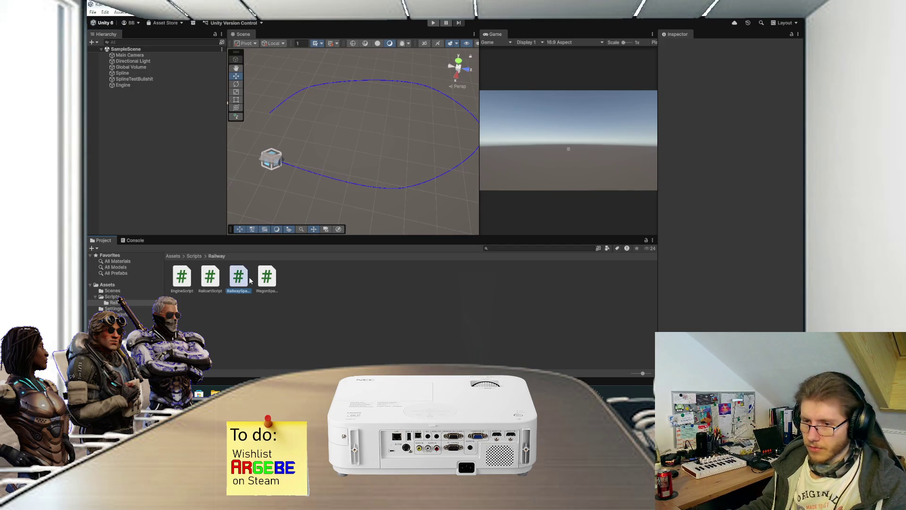
double_click(244, 282)
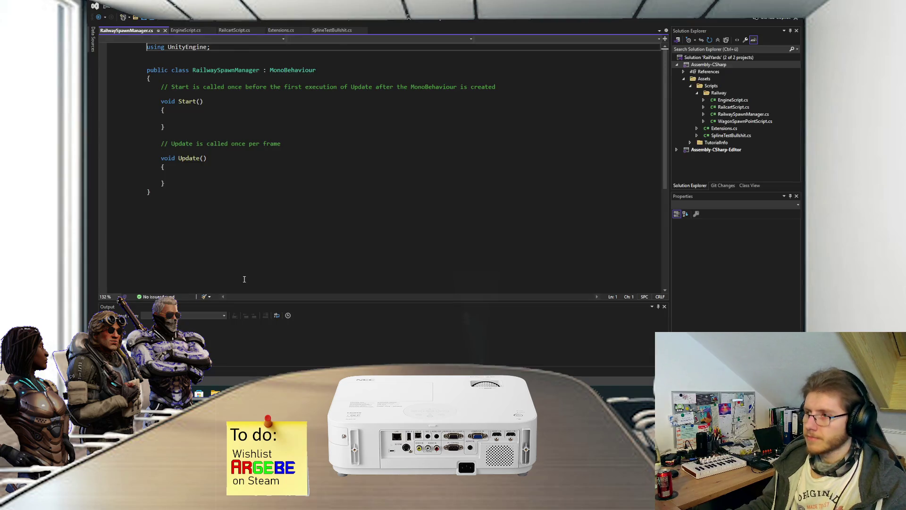
- Add '[SerializeField] private SplineContainer _splineContainer;' to the class, then return to Unity to recompile
left_click(282, 78)
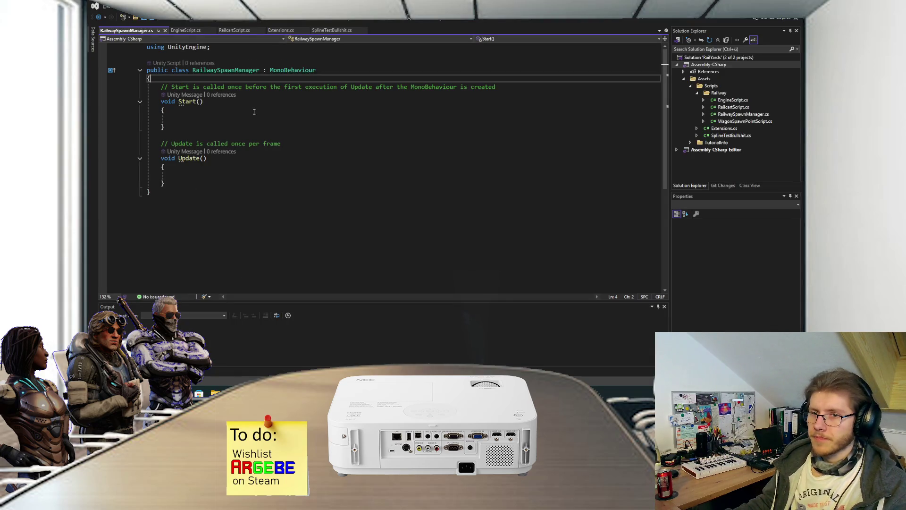
key("Return")
type("[")
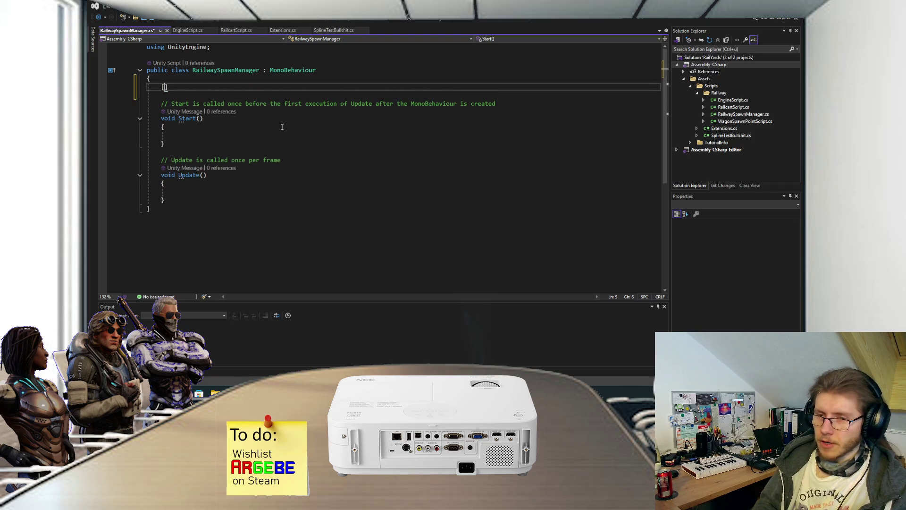
type("SerializeField] private")
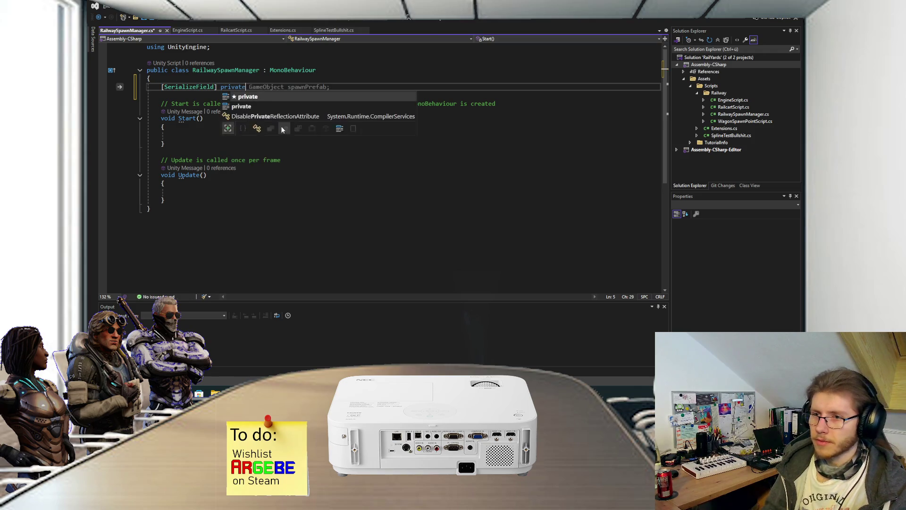
type(" SplineCo")
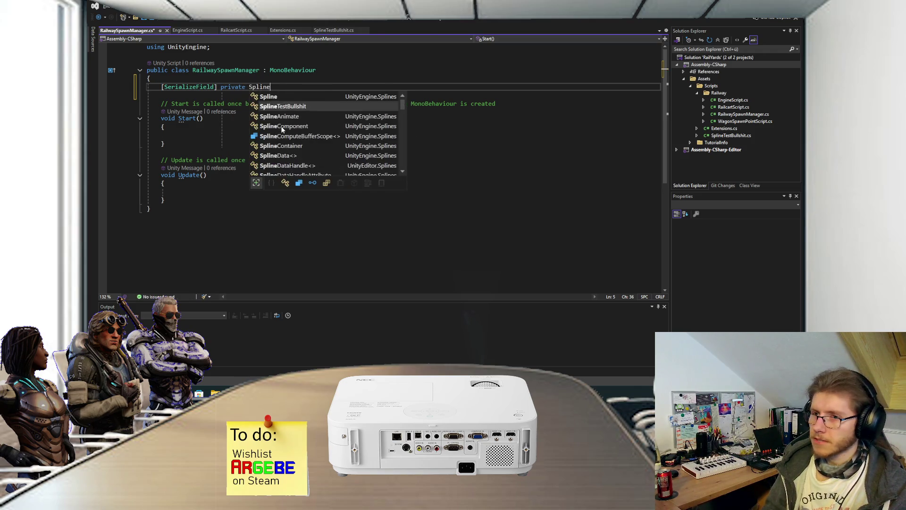
key("Tab")
type("_spli")
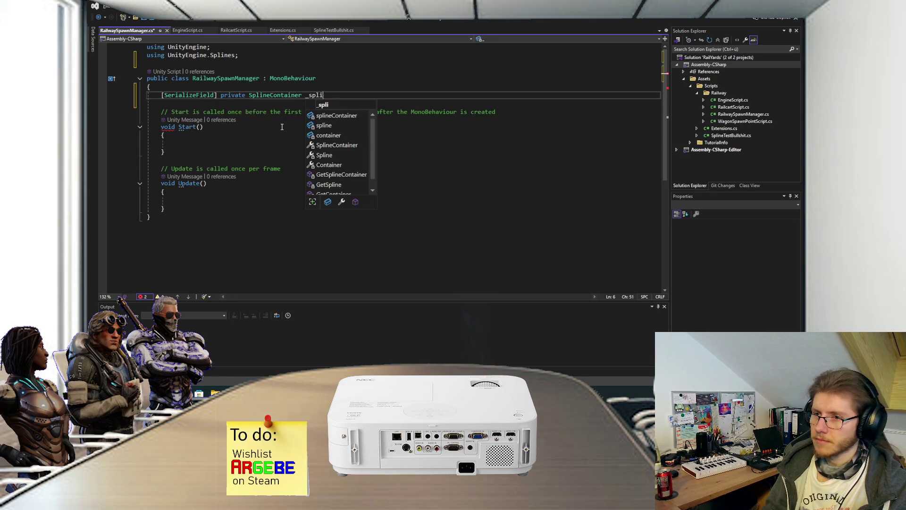
type("neContainer;")
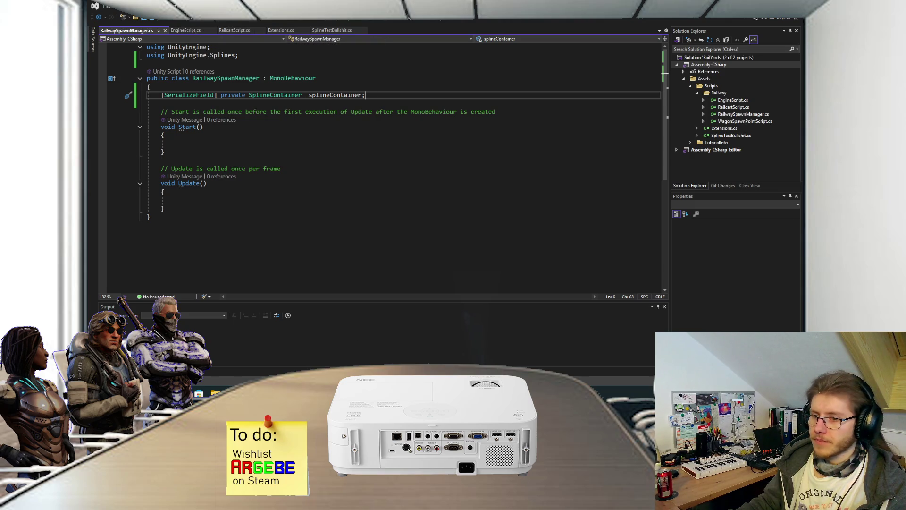
mouse_move(396, 393)
left_click(357, 352)
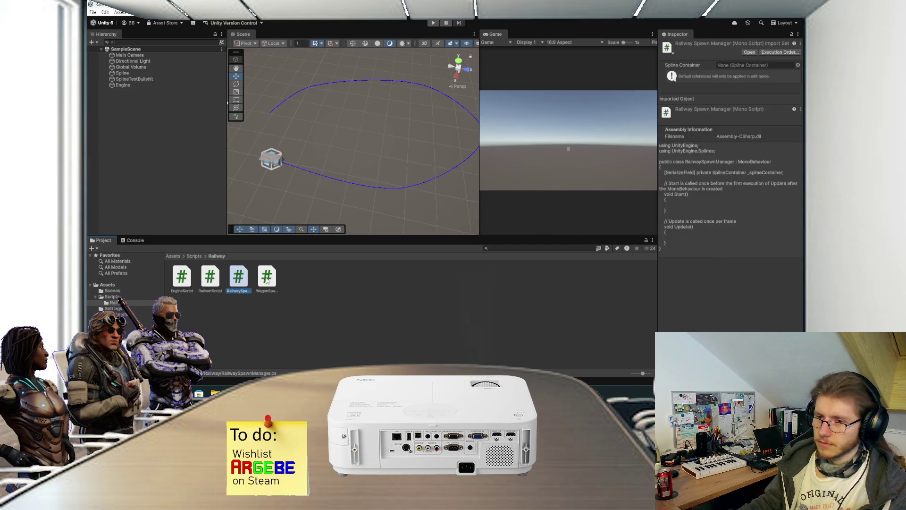
- Open WagonSpawnPointScript in Visual Studio and delete its default Start and Update methods
left_click(266, 279)
double_click(267, 280)
left_click_drag(192, 183, 187, 80)
key("Delete")
type("[")
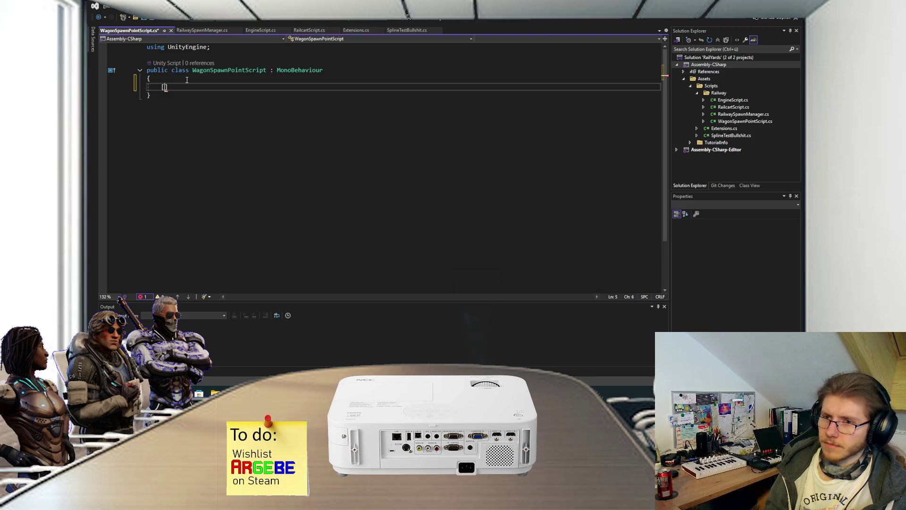
key("ctrl+space")
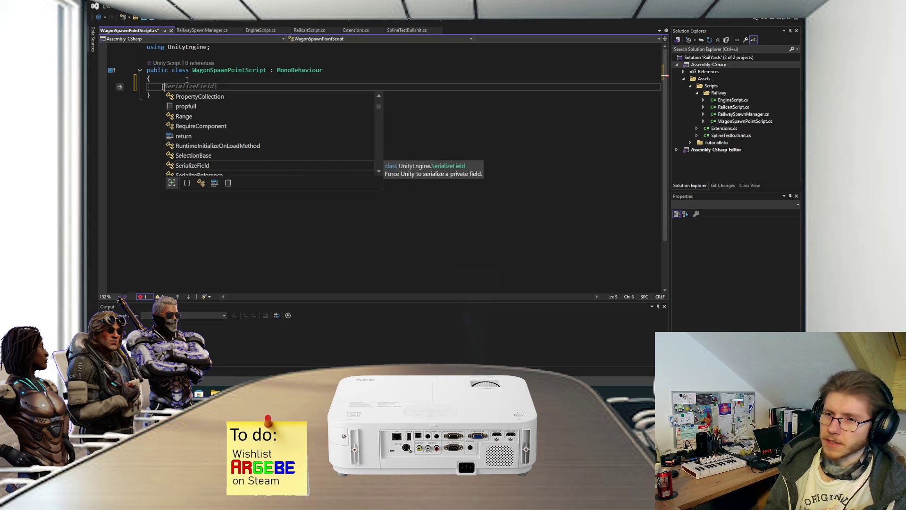
- Declare an auto-property 'public int SplineIndex { get; set; }' and save
key("BackSpace")
type("public ")
type("fl")
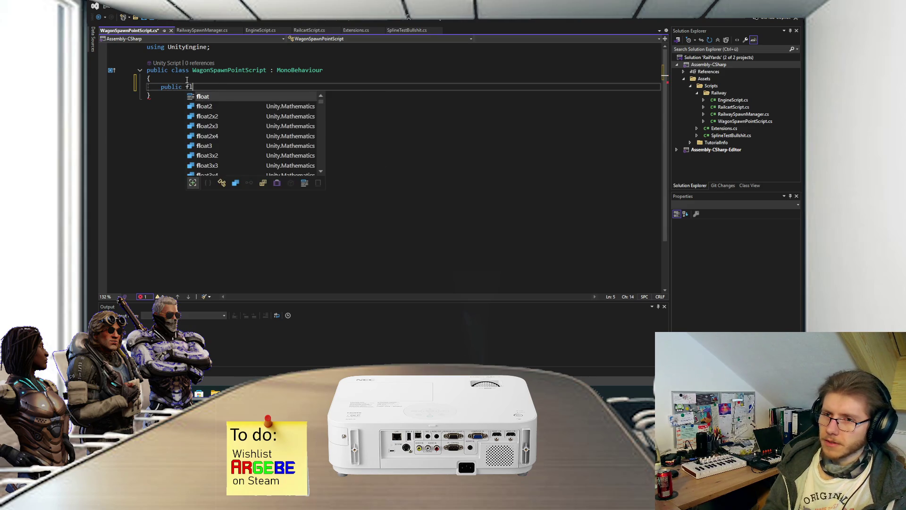
key("BackSpace")
key("BackSpace")
type("int SplineINde")
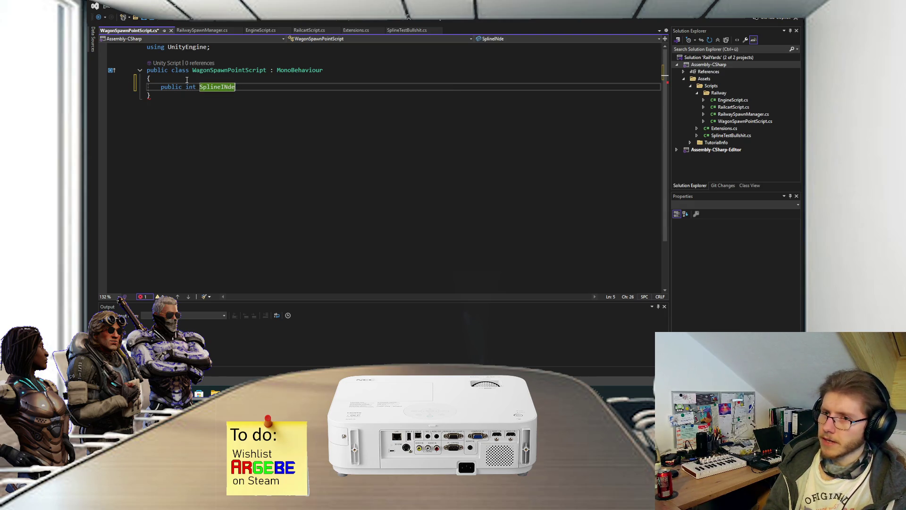
type("x;")
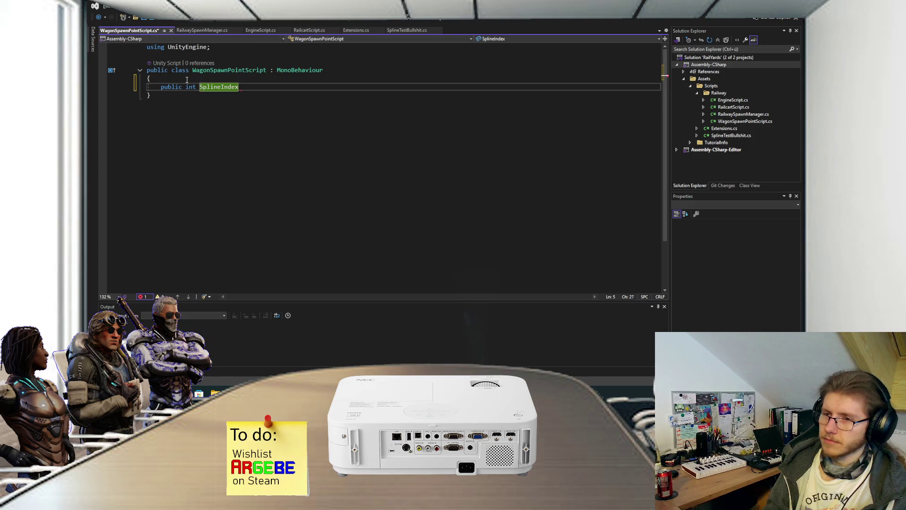
key("BackSpace")
type("{ ")
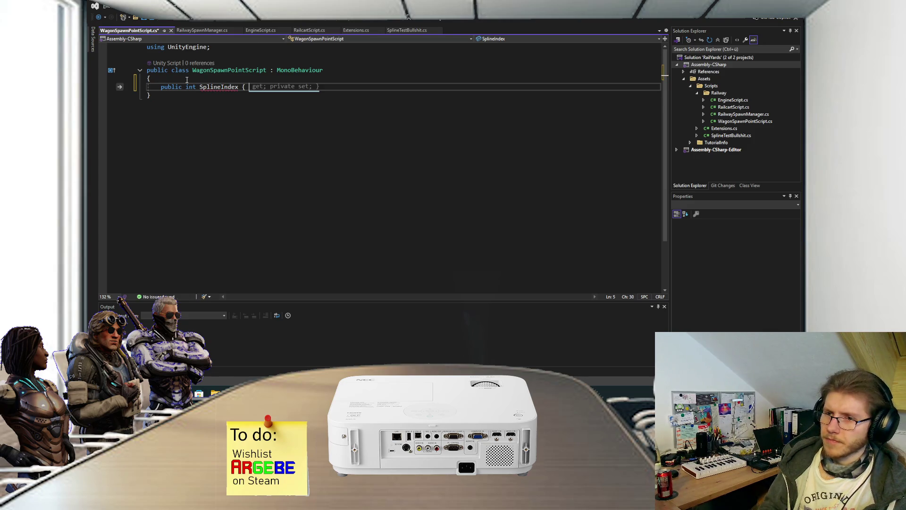
type("get; set;")
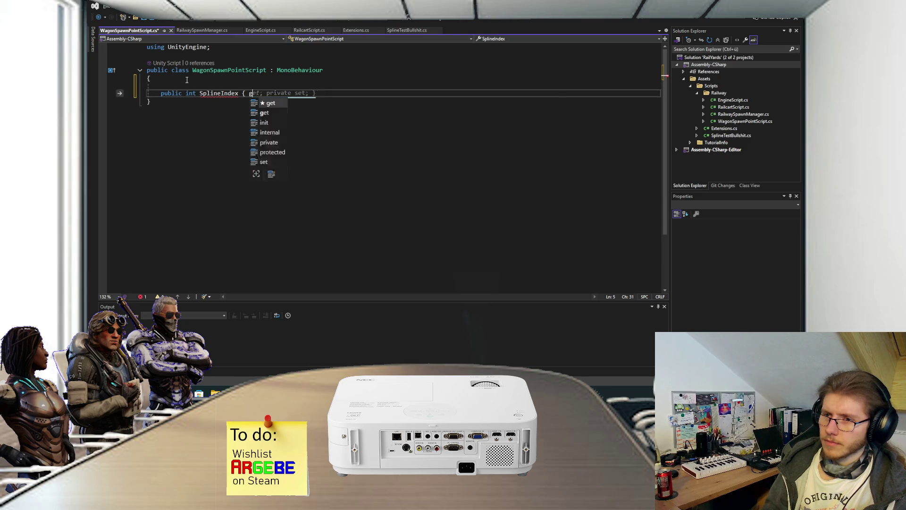
key("ctrl+s")
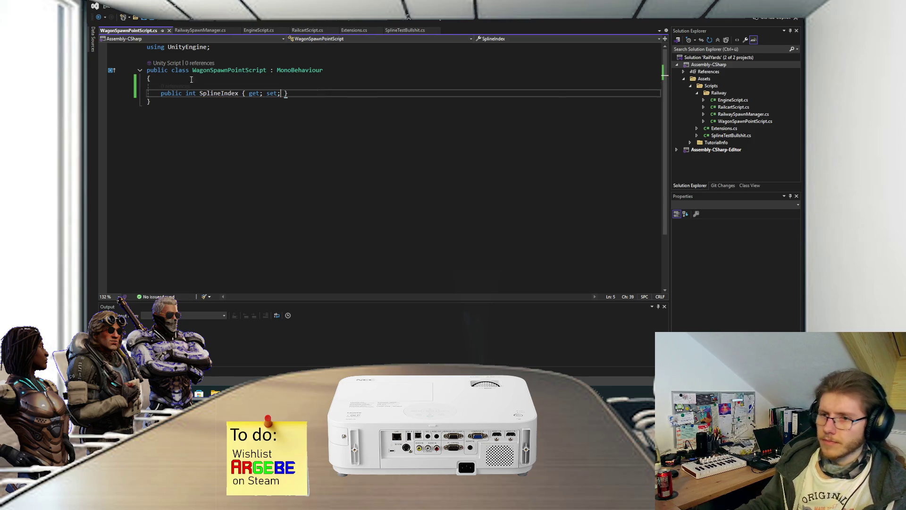
- Convert SplineIndex to a full property with a backing field named _splineIndex
left_click(217, 93)
right_click(217, 93)
left_click(260, 99)
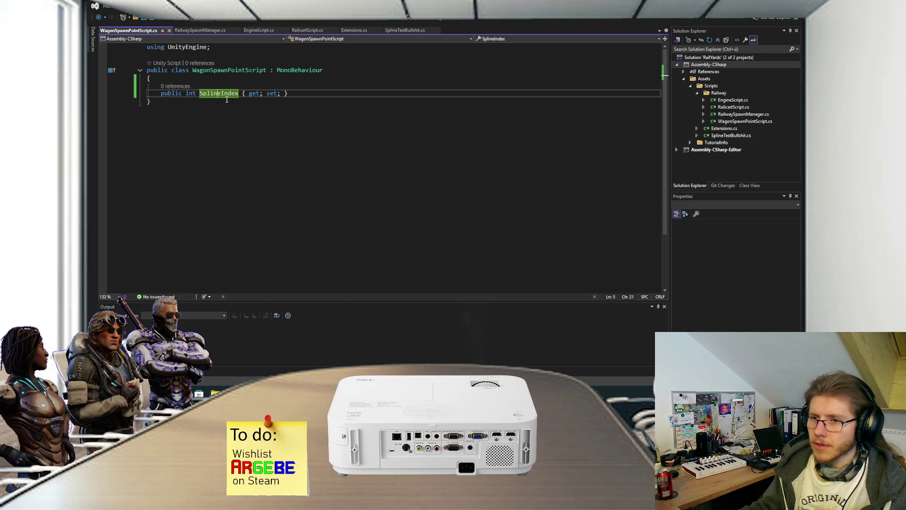
left_click(191, 117)
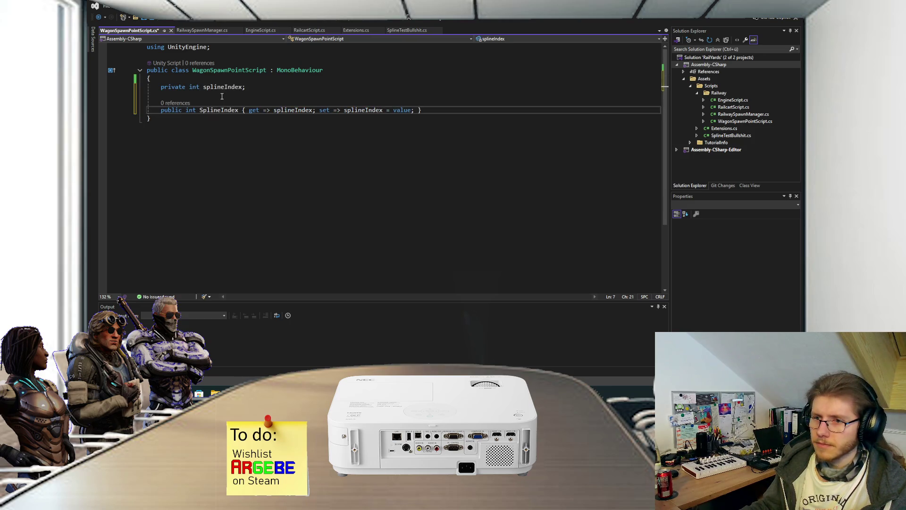
key("Home")
type("_")
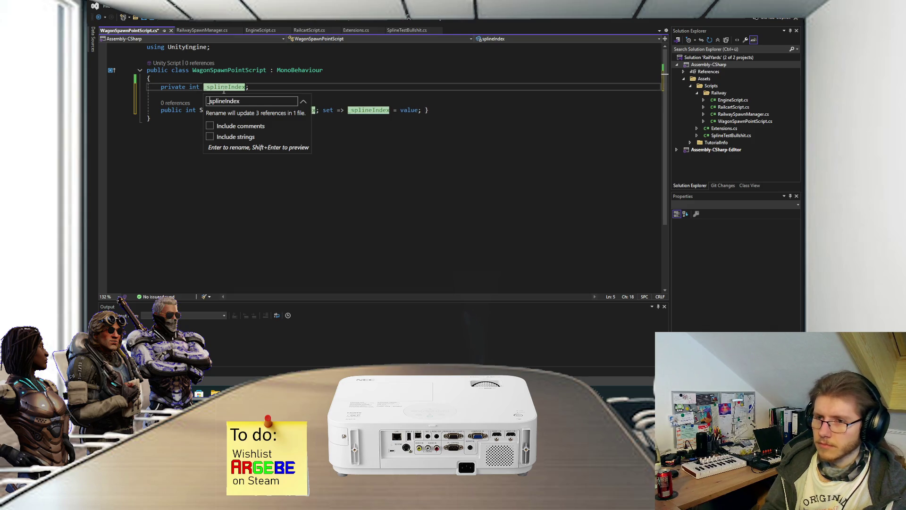
key("Return")
- Mark the _splineIndex field with [SerializeField] and save
left_click(160, 87)
type("[SEria")
key("BackSpace")
key("BackSpace")
key("BackSpace")
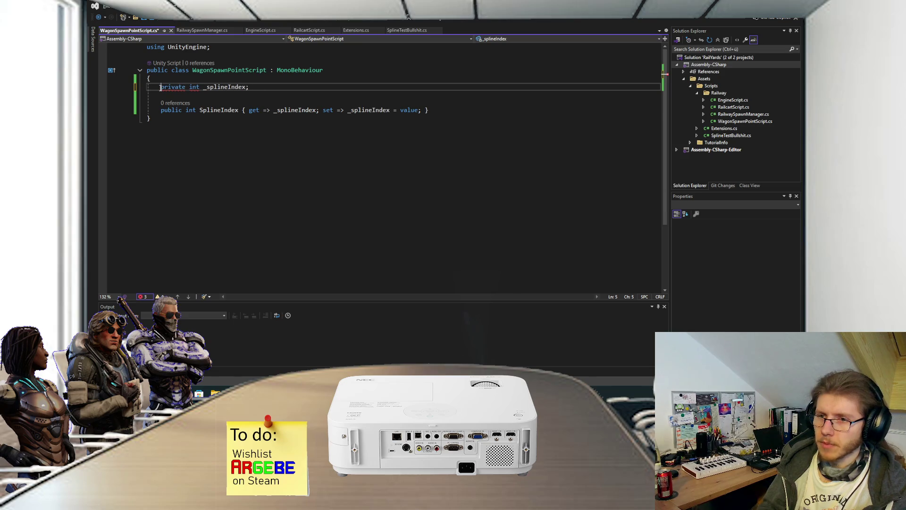
type("e")
key("Tab")
type("]")
left_click(307, 87)
key("ctrl+s")
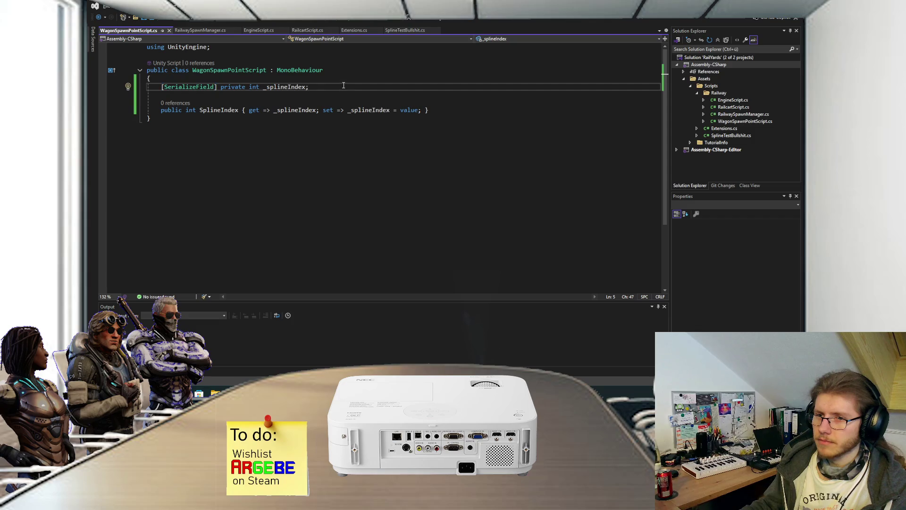
- Move the serialized _splineIndex field below the SplineIndex property, tidy blank lines, and save
key("shift+Up")
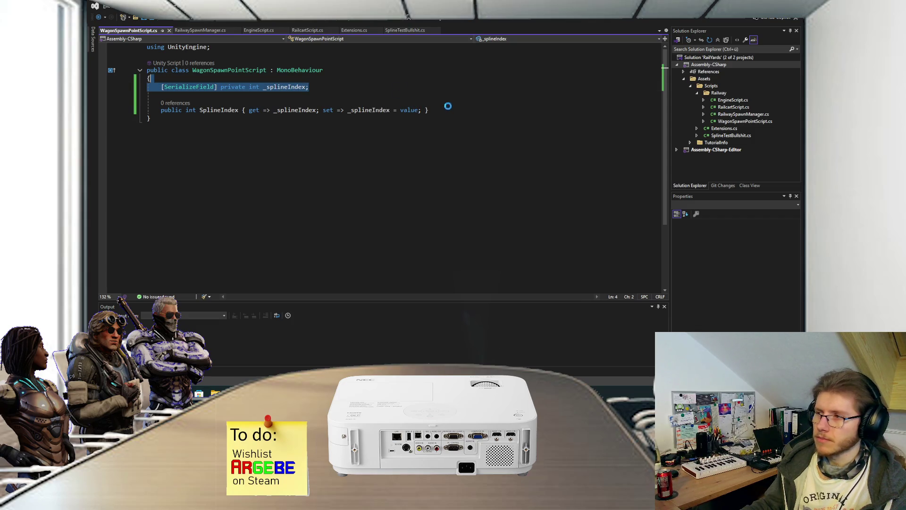
key("ctrl+x")
key("Down")
key("Down")
key("End")
key("ctrl+v")
left_click(271, 80)
key("Delete")
left_click(442, 96)
key("Return")
key("Return")
key("ctrl+s")
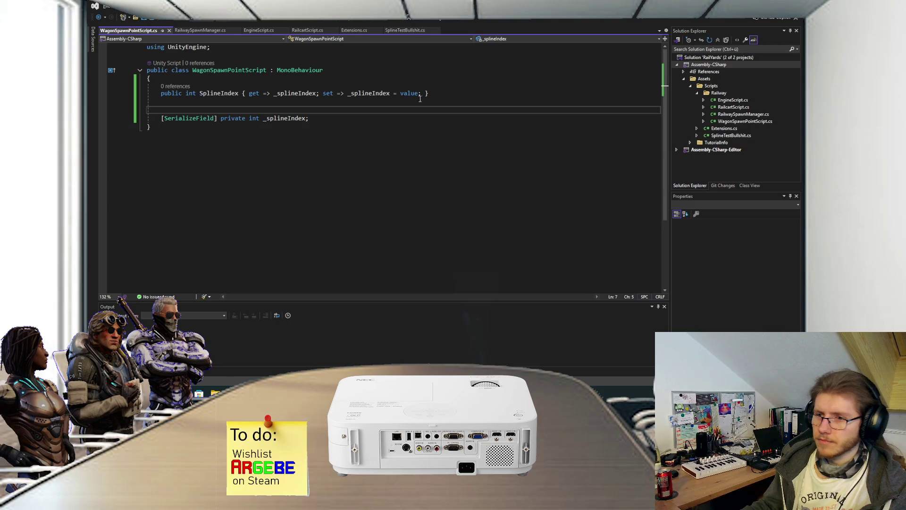
- Highlight the SplineIndex property and _splineIndex field lines to review them
left_click(334, 117)
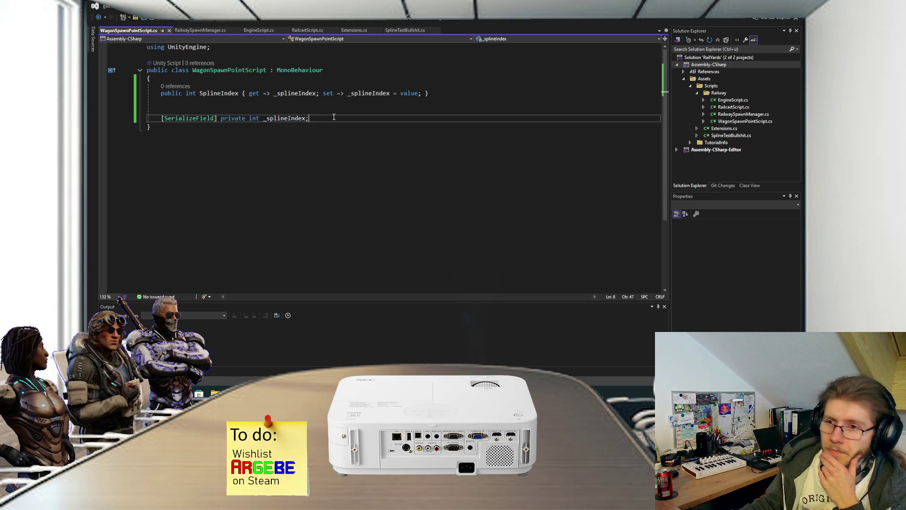
left_click_drag(158, 95, 433, 95)
left_click(440, 96)
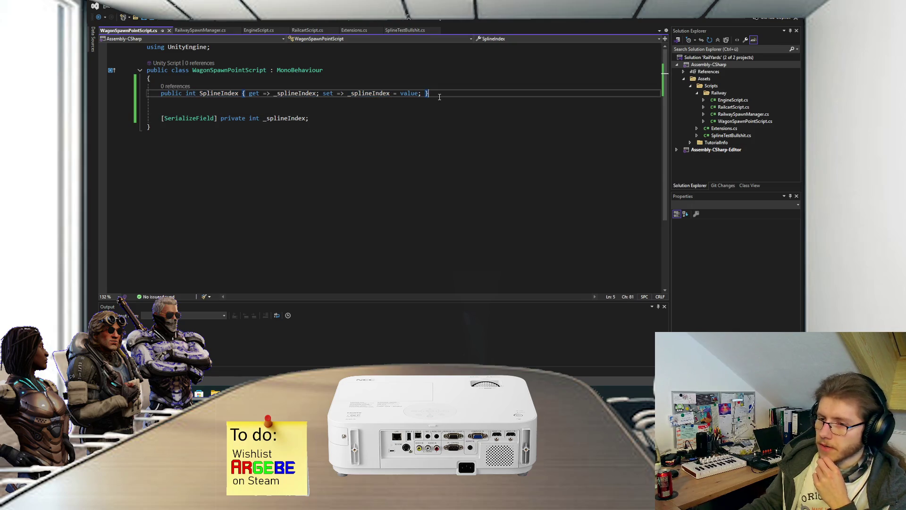
left_click_drag(312, 118, 162, 118)
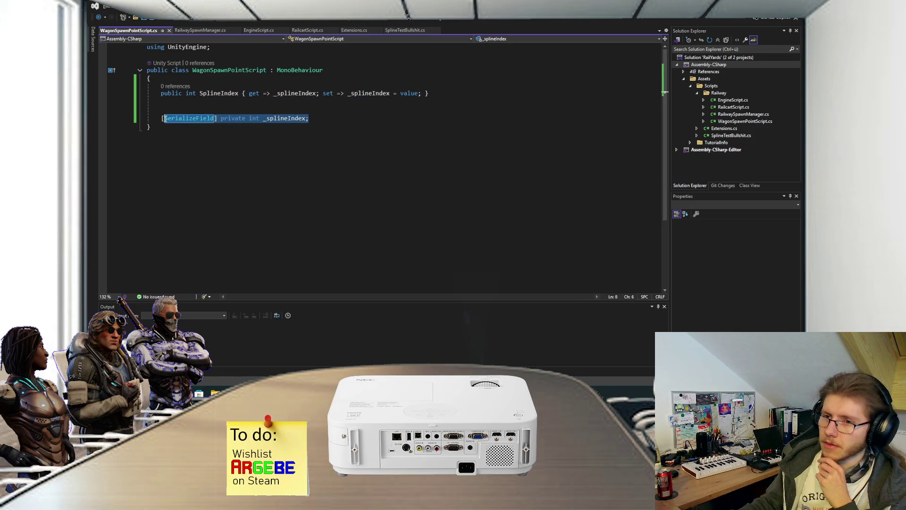
left_click(358, 120)
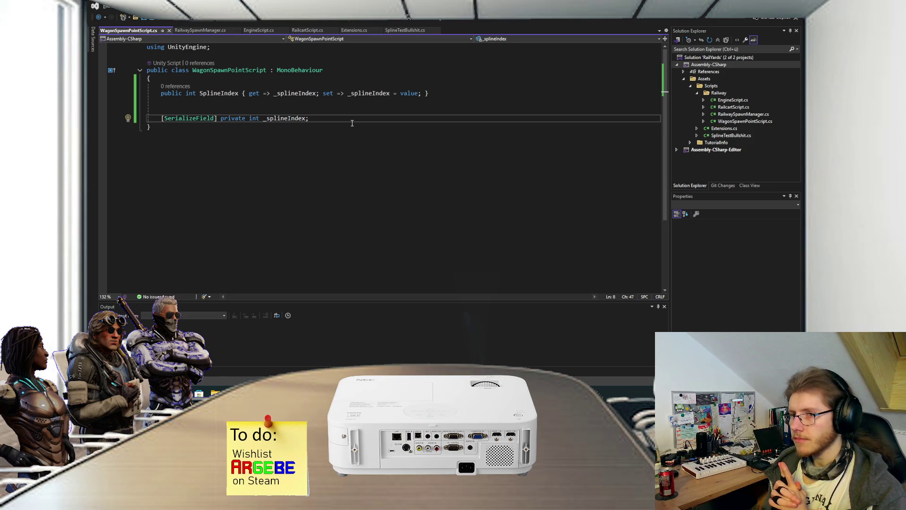
- Add 'public Vector3 Position => transform.position;' below SplineIndex and save WagonSpawnPointScript
left_click(442, 96)
key("Return")
type("public ")
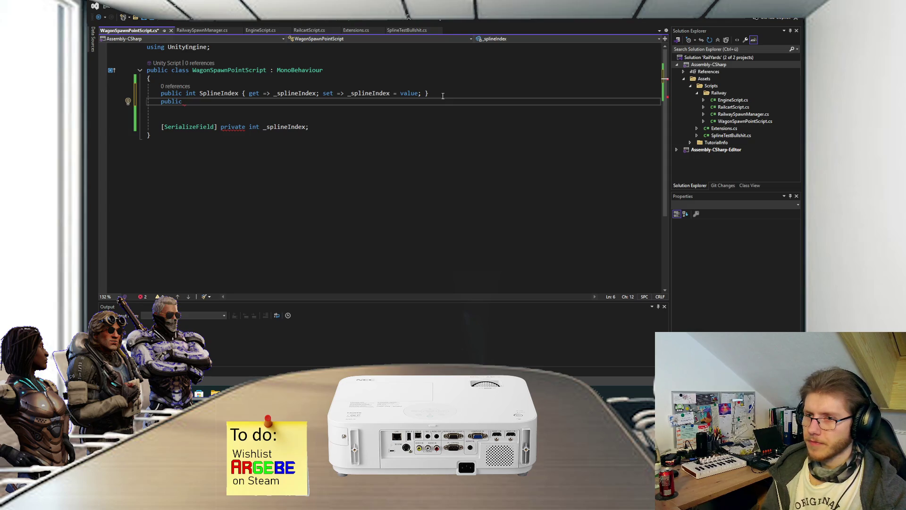
type("Vector3")
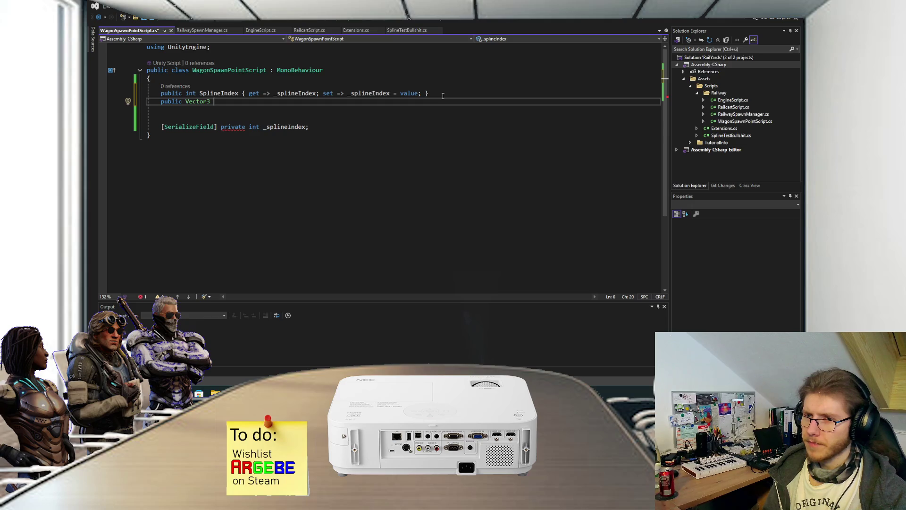
type(" P")
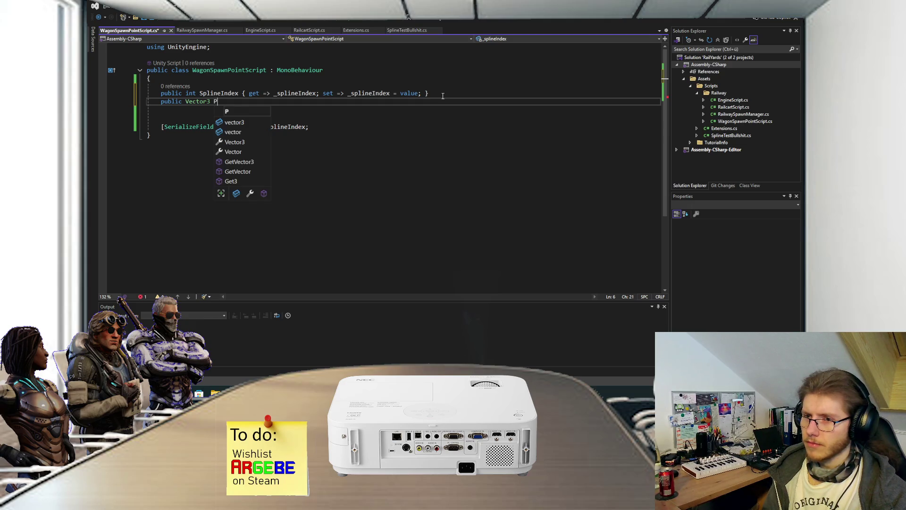
type("osition => ")
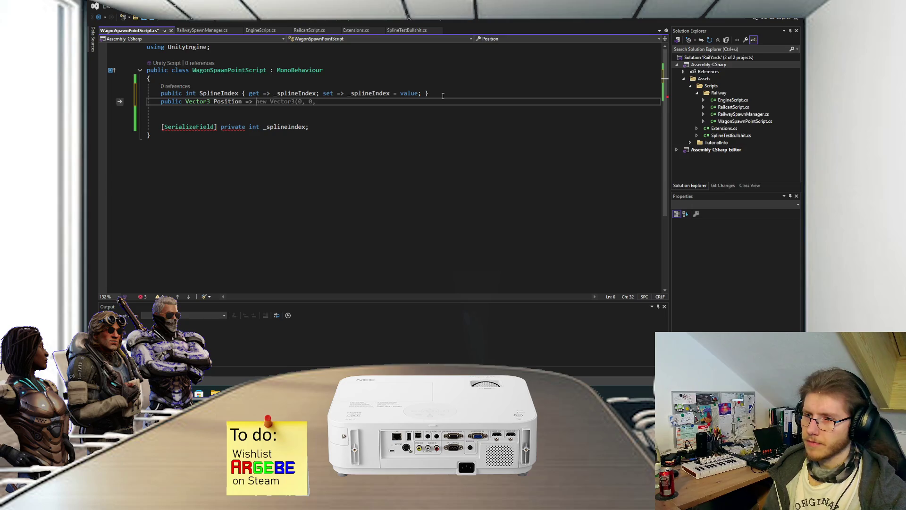
type("transform.")
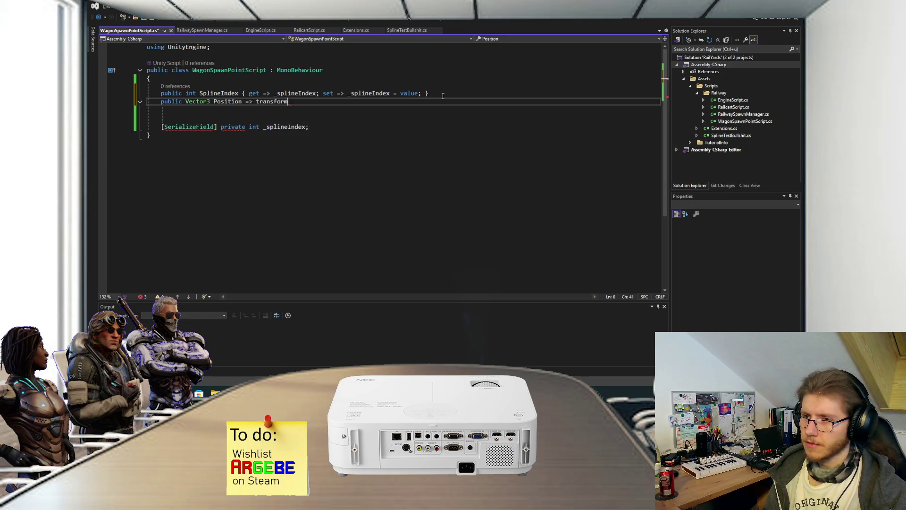
key("Tab")
type(";")
key("ctrl+s")
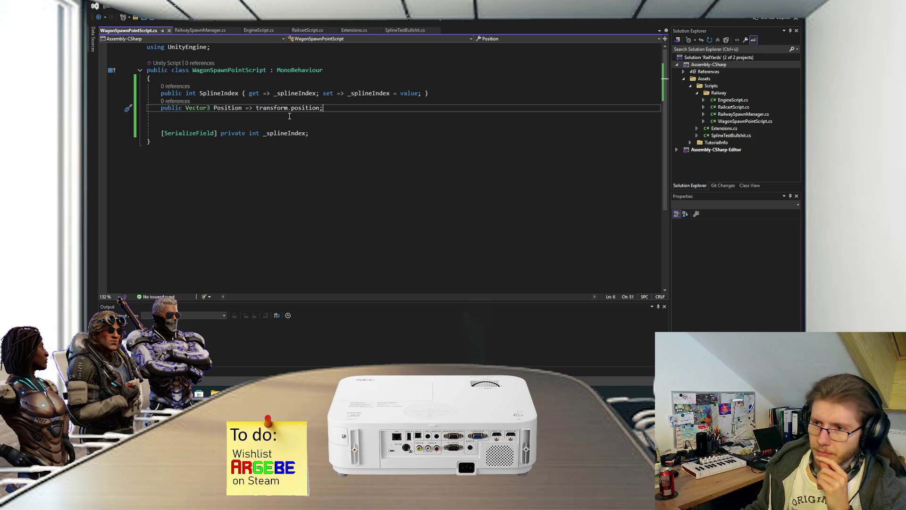
left_click(213, 30)
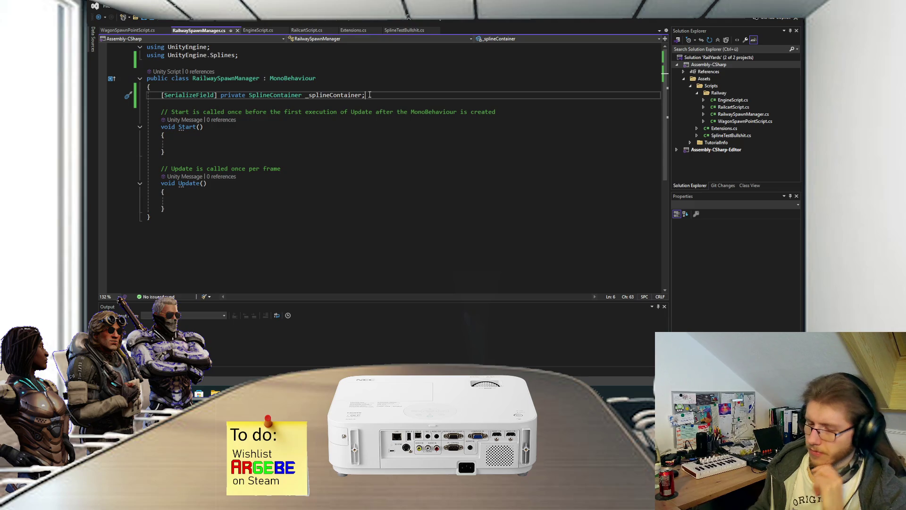
- Start the _wagonSpawnPoints list declaration, undo the NUnit construction, and delete 'using NUnit.Framework'
key("Return")
key("Return")
type("private List<")
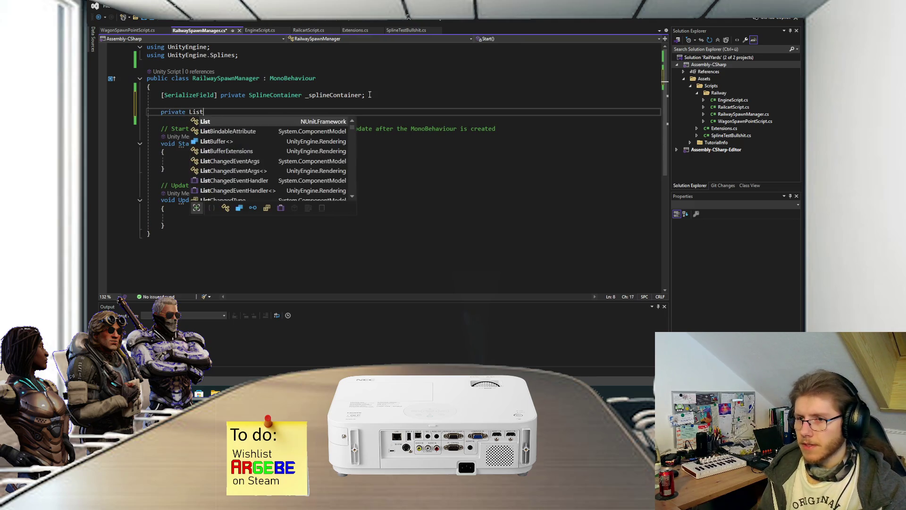
type("Wagon>")
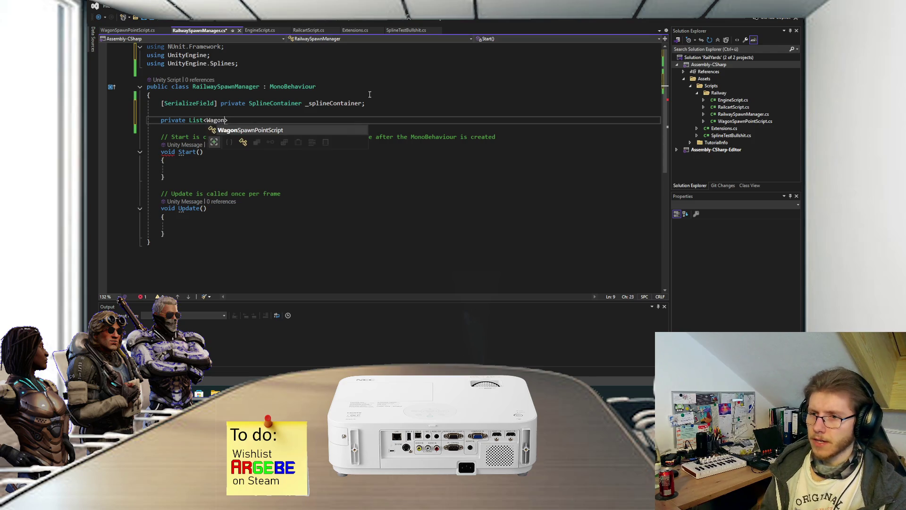
key("Tab")
type("> _")
type("wagonSp")
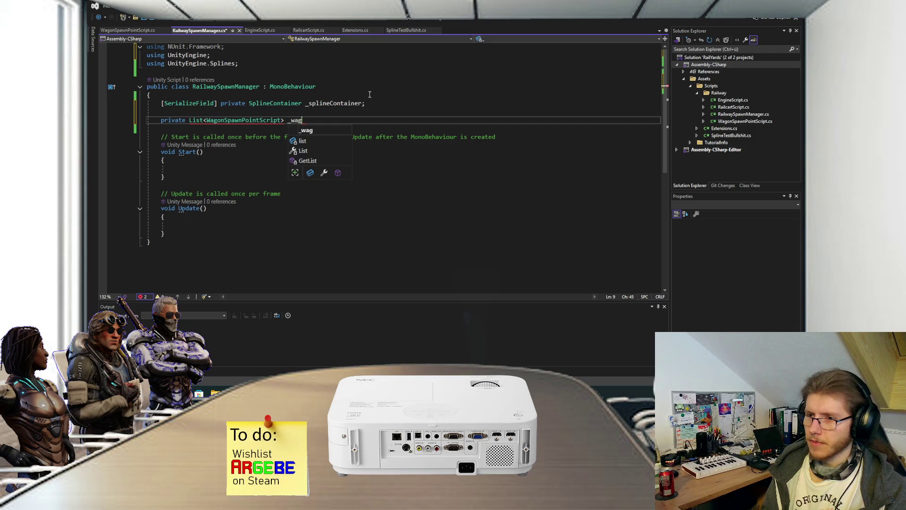
type("awn")
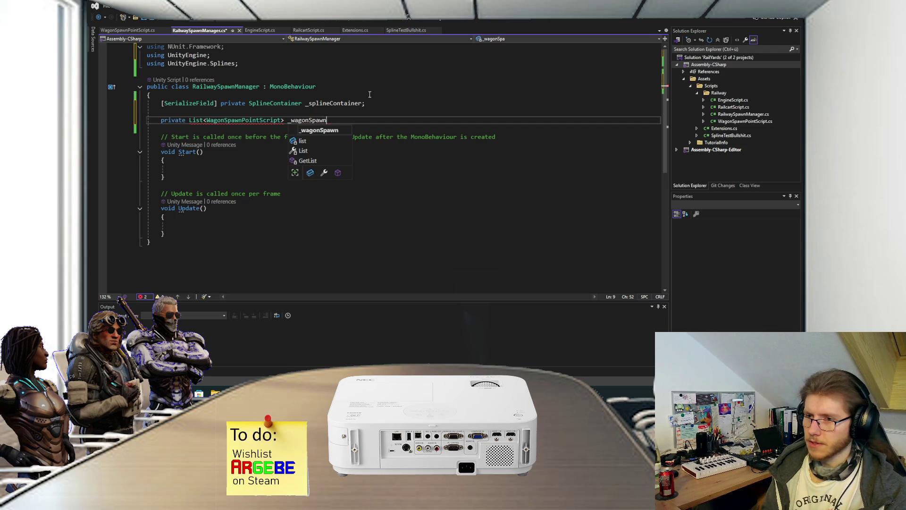
type("Points = new")
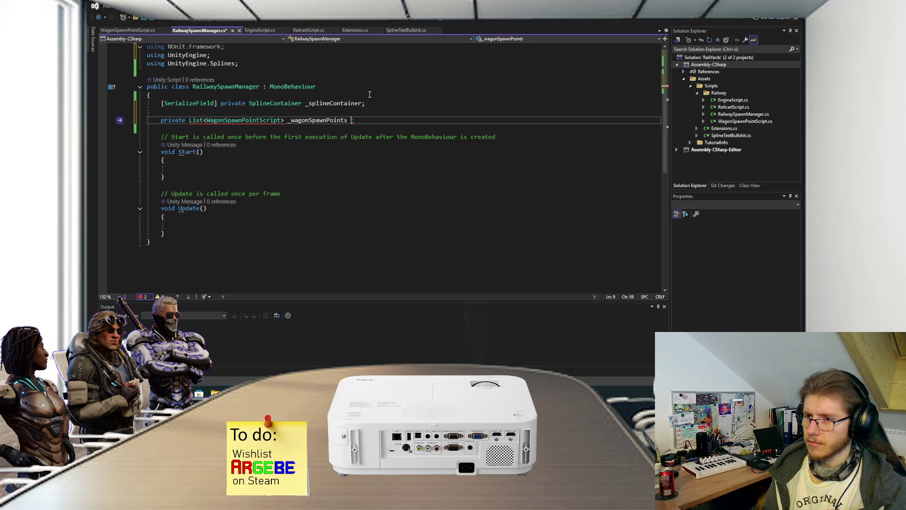
key("Tab")
key("Left")
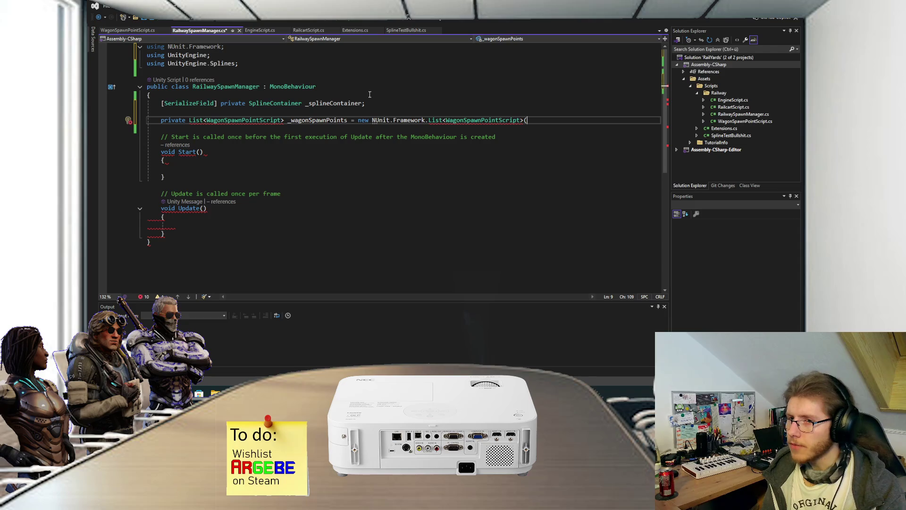
key("ctrl+z")
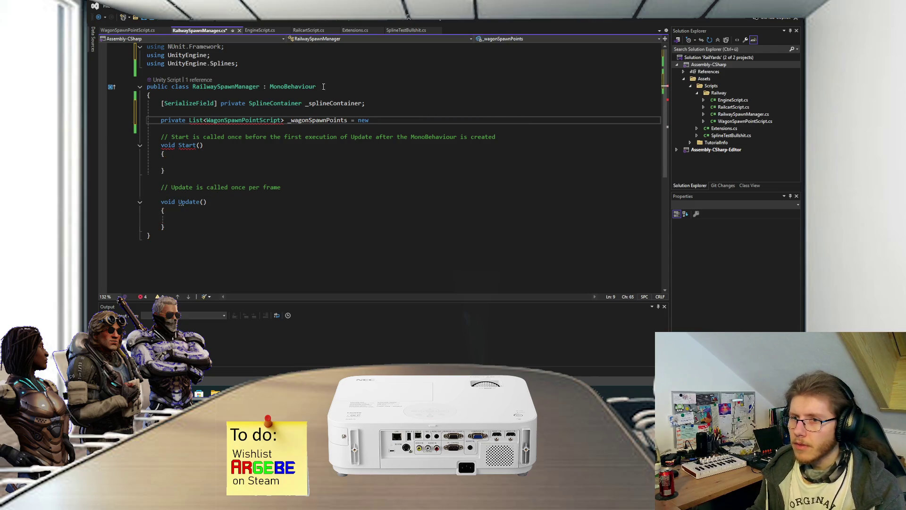
mouse_move(226, 47)
left_mouse_down()
mouse_move(114, 57)
mouse_move(208, 64)
mouse_move(203, 47)
mouse_move(141, 49)
left_mouse_up()
key("Delete")
key("Delete")
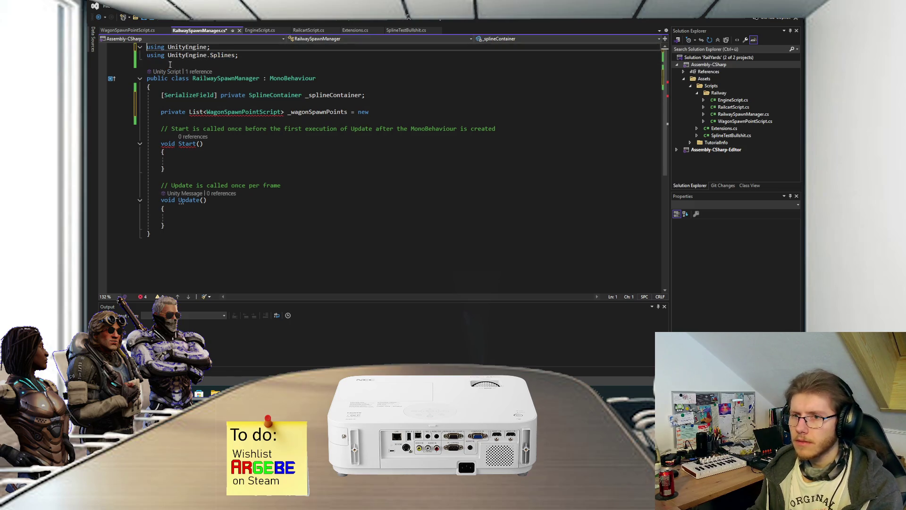
- Declare 'private List<WagonSpawnPointScript> _wagonSpawnPoints = new List<WagonSpawnPointScript>();' using System.Collections.Generic, and save
left_click_drag(283, 113, 189, 112)
type("List<")
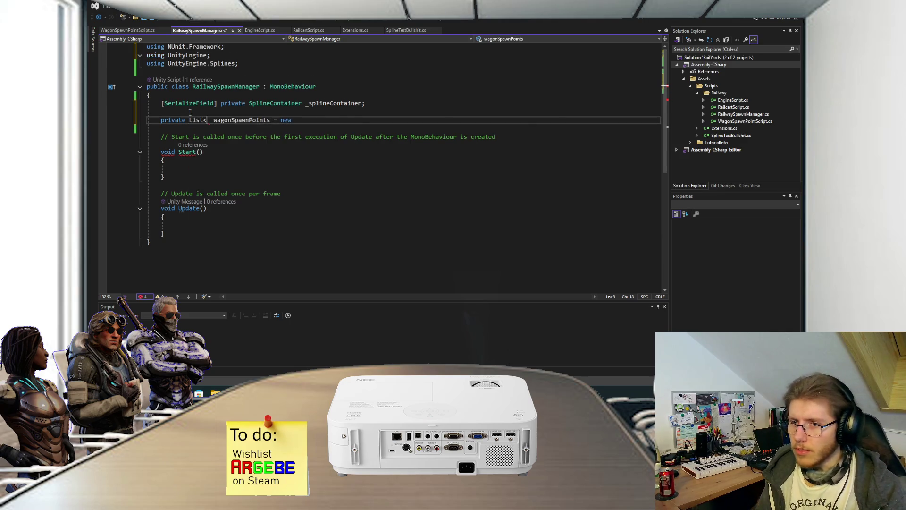
key("ctrl+z")
key("ctrl+z")
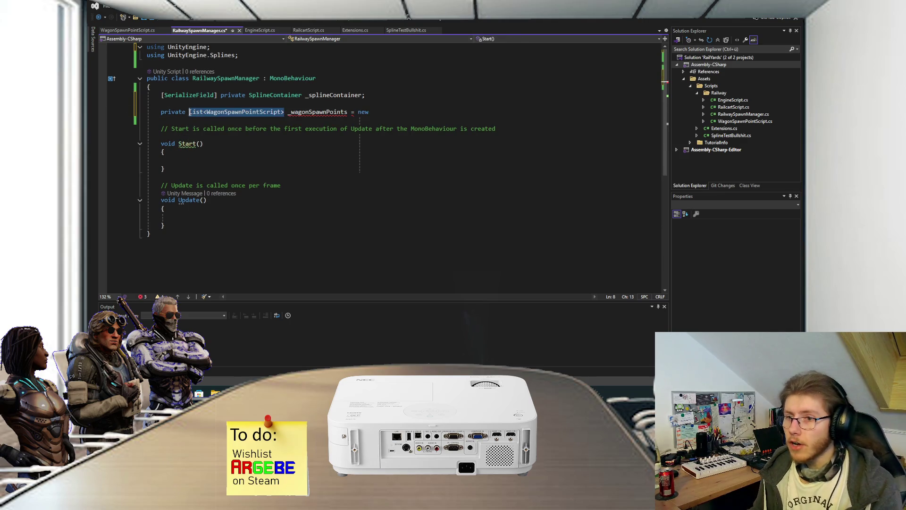
key("Delete")
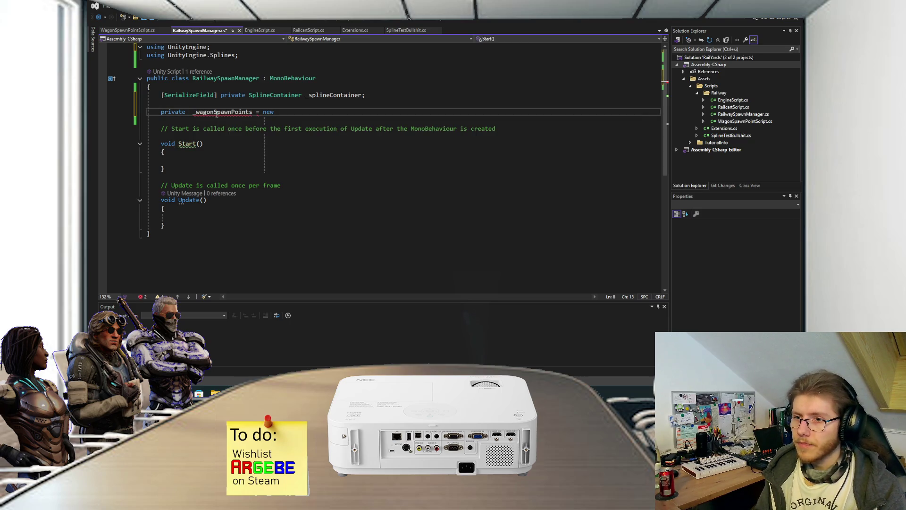
type("List")
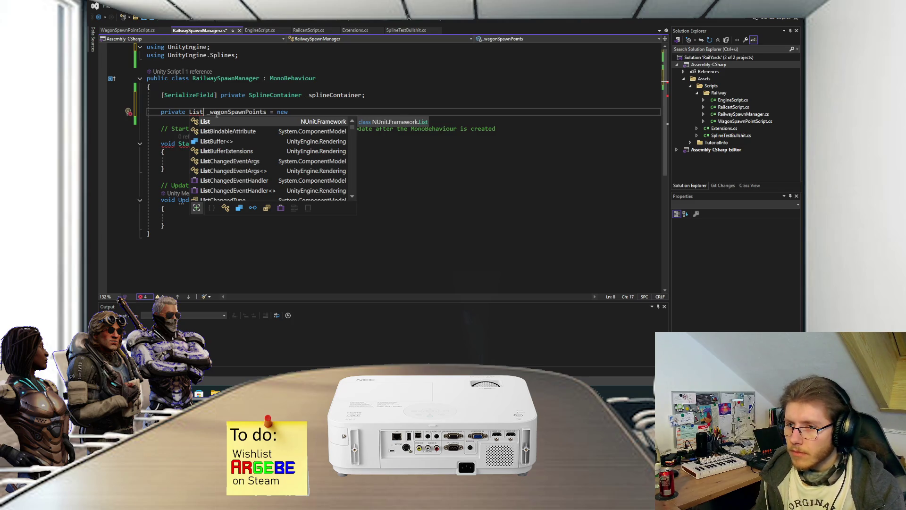
scroll(242, 143, "down", 5)
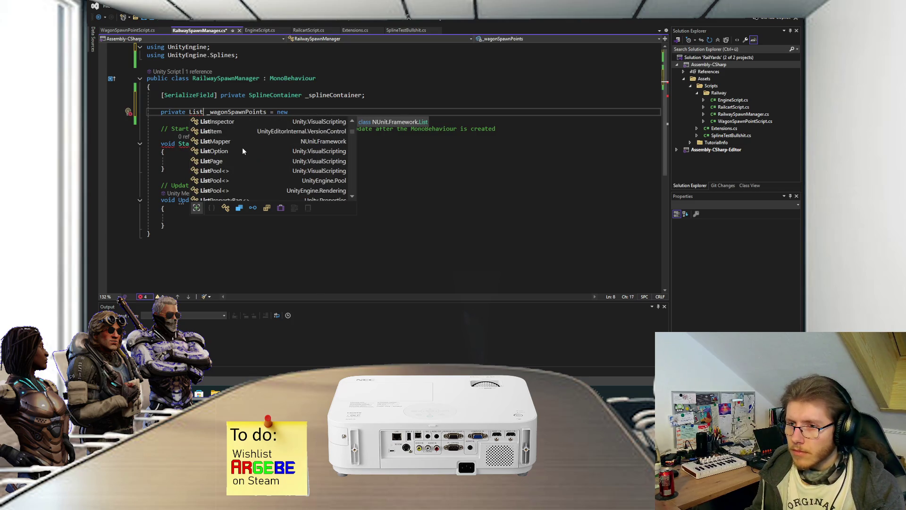
scroll(243, 151, "down", 3)
scroll(242, 151, "up", 8)
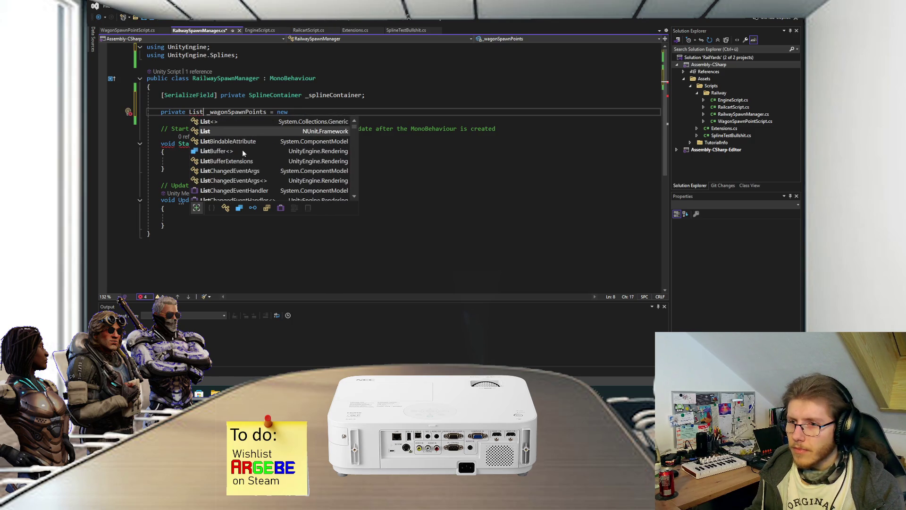
key("Up")
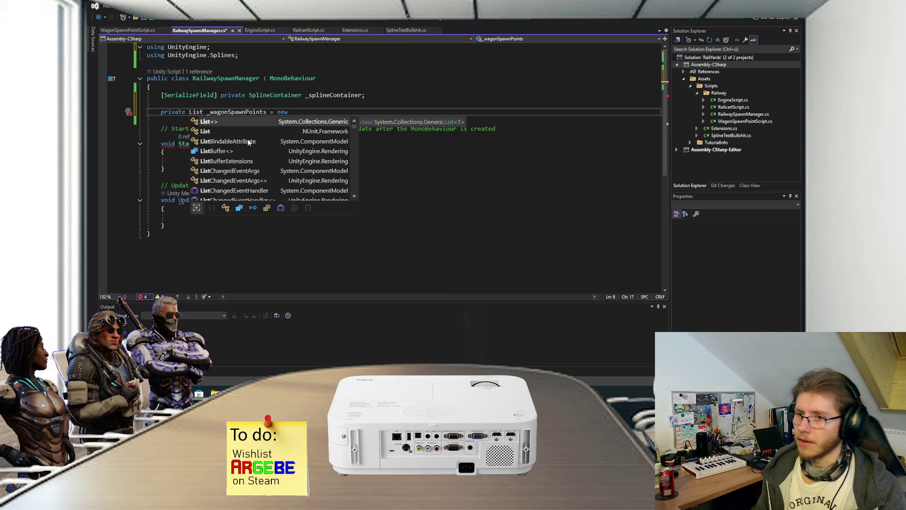
type("<")
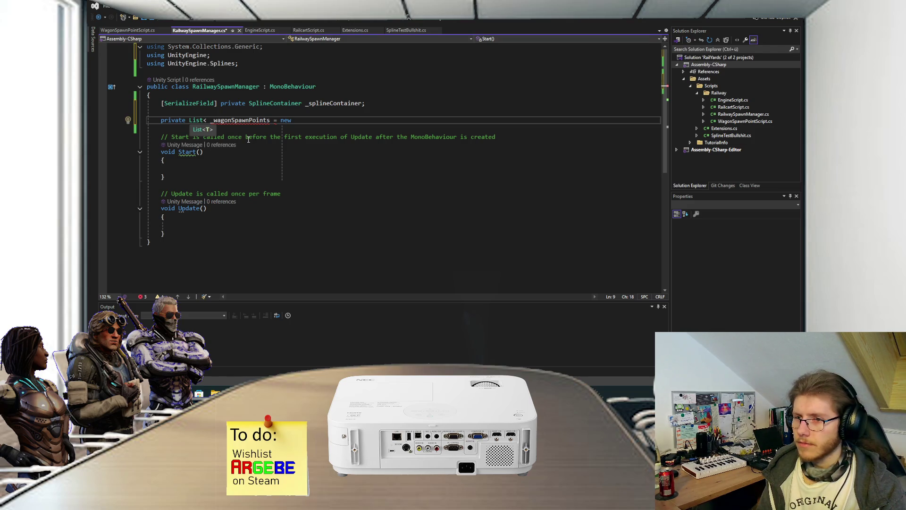
type("Wago")
key("Tab")
type(">")
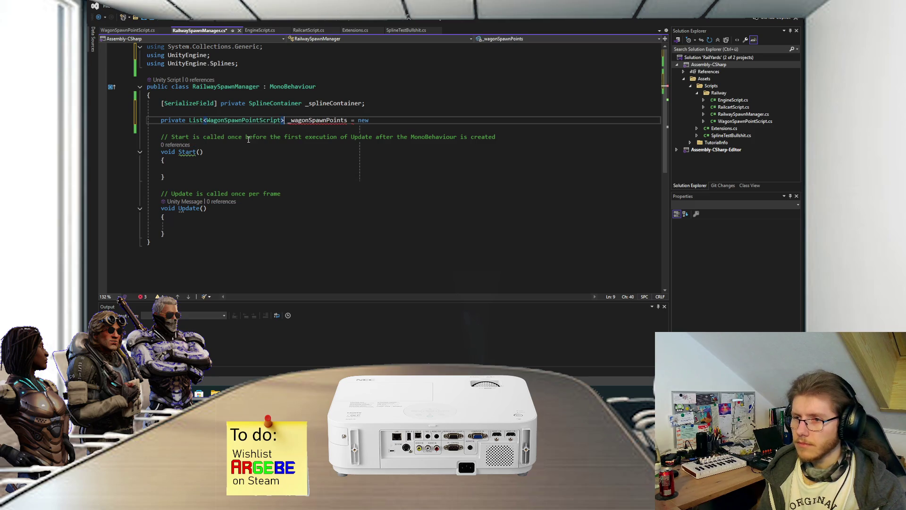
type(" _wagonSpawnPoints =")
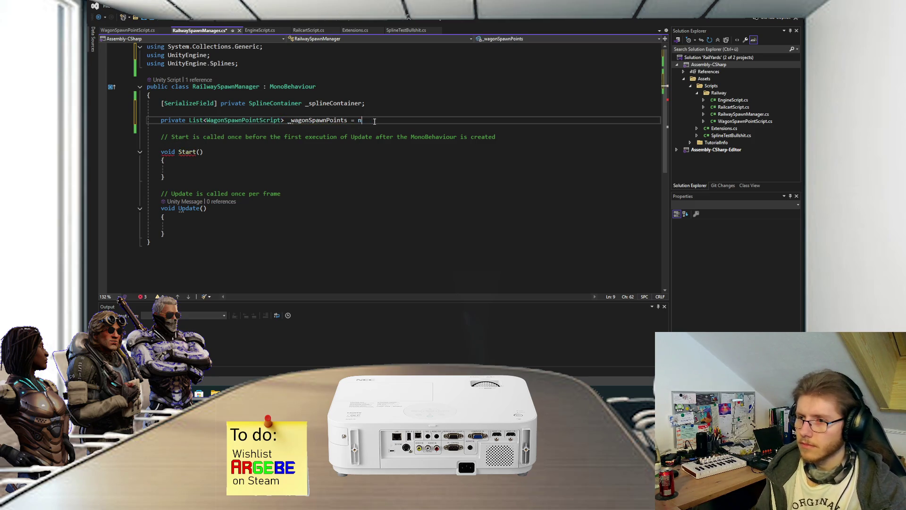
type(" new")
key("Tab")
type("();")
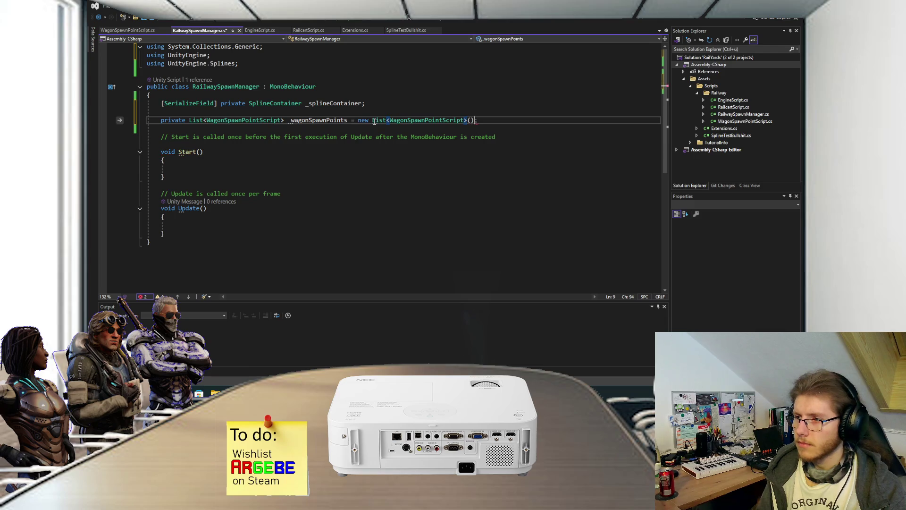
key("ctrl+s")
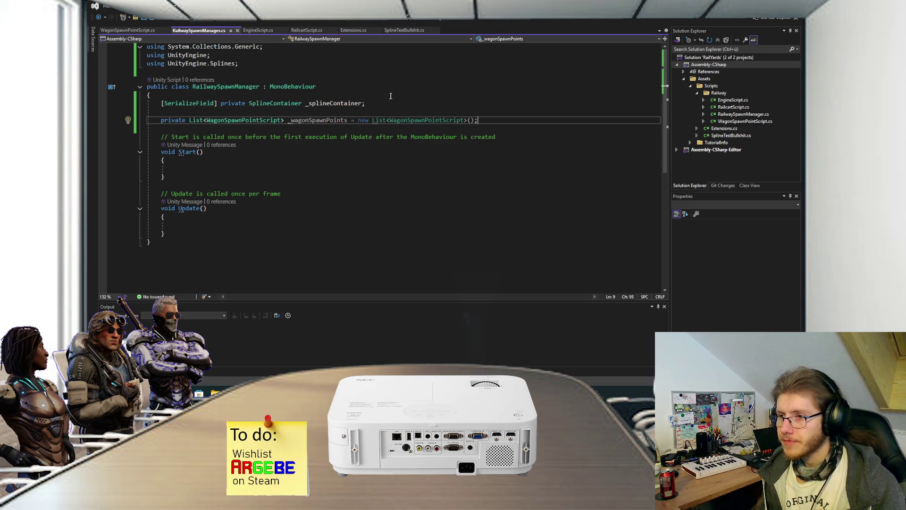
- Delete the Update method and the template comments from RailwaySpawnManager, then save
left_click(200, 166)
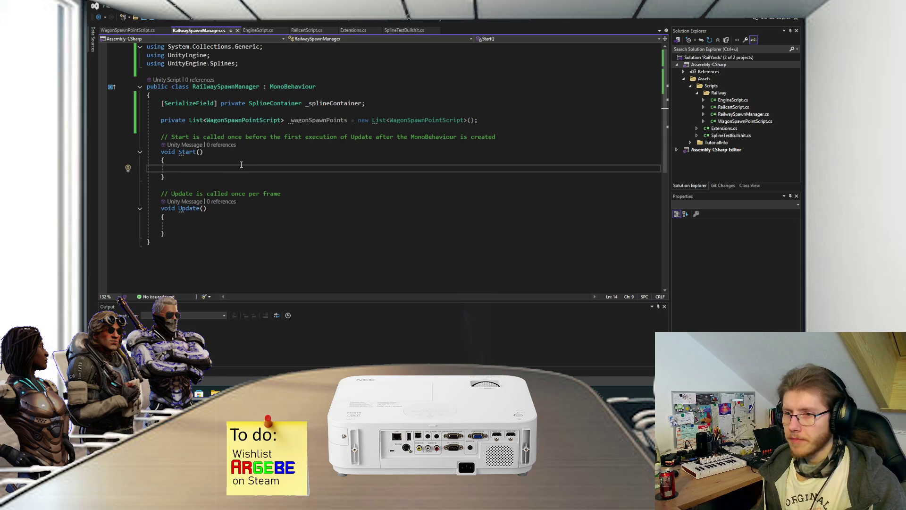
left_click_drag(174, 235, 161, 136)
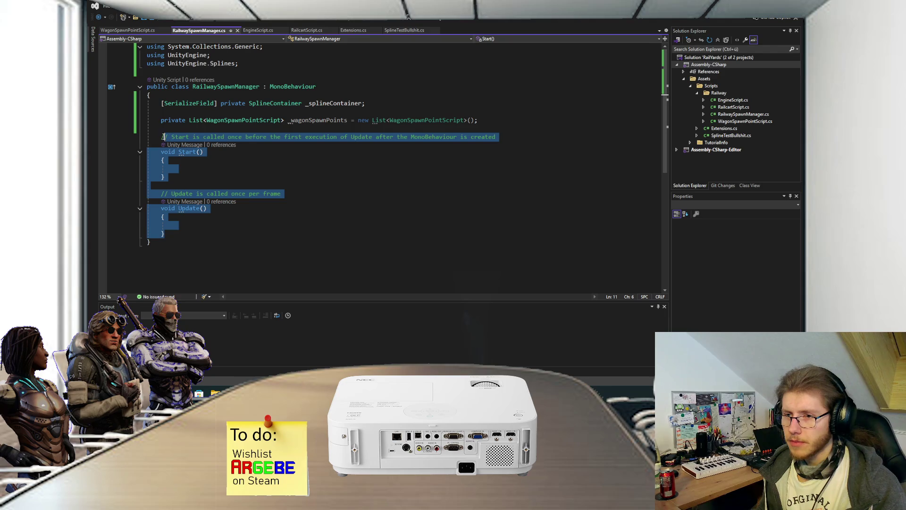
left_click(213, 151)
left_click_drag(174, 234, 182, 180)
key("Delete")
left_click_drag(502, 137, 508, 131)
key("Delete")
key("Return")
key("Return")
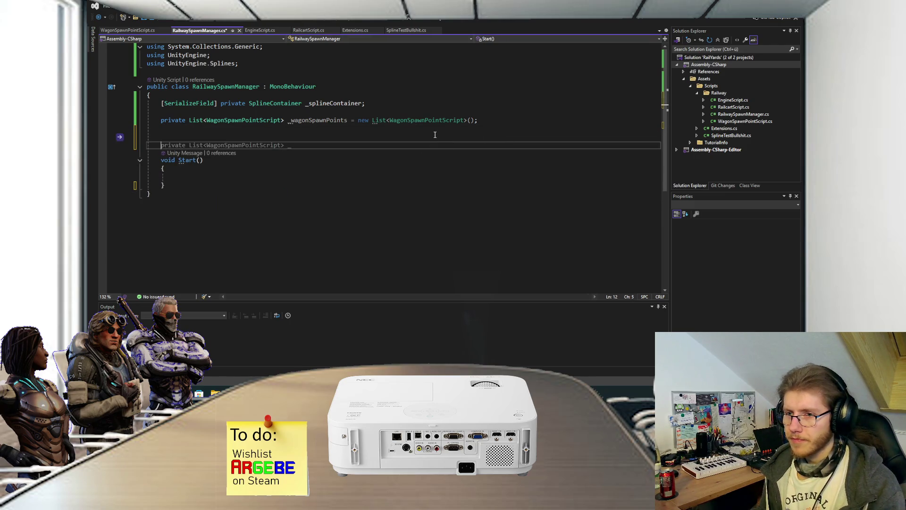
key("Up")
key("ctrl+s")
- Add an empty 'private void GetAllSpawnPoints() { }' method below Start() and save
left_click(481, 122)
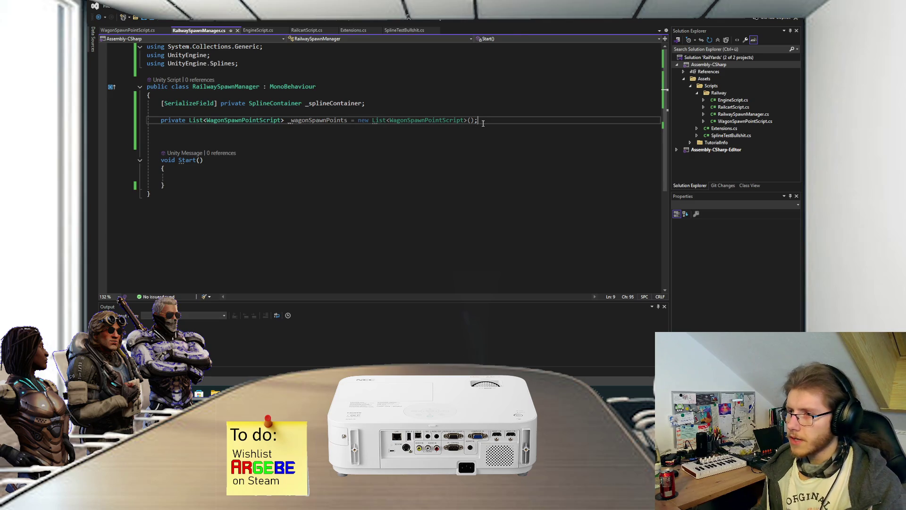
key("Delete")
left_click(236, 168)
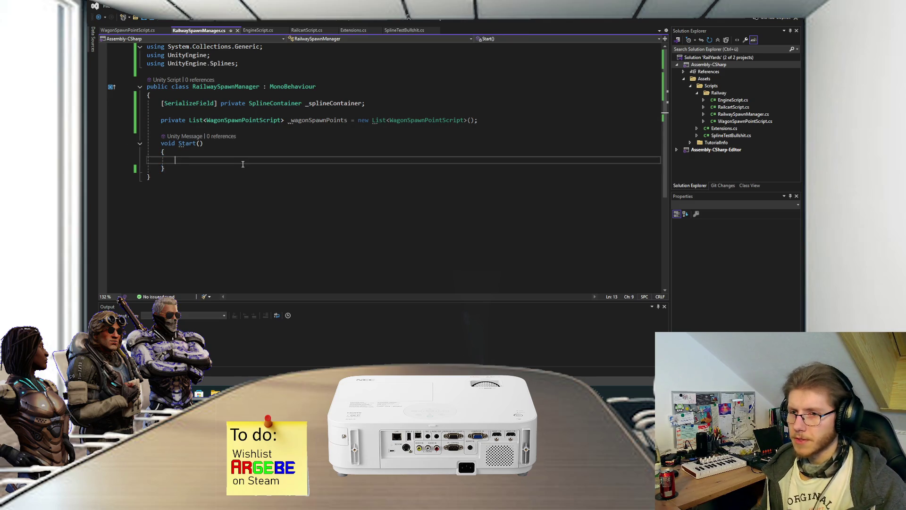
key("Return")
key("Return")
type("private void ")
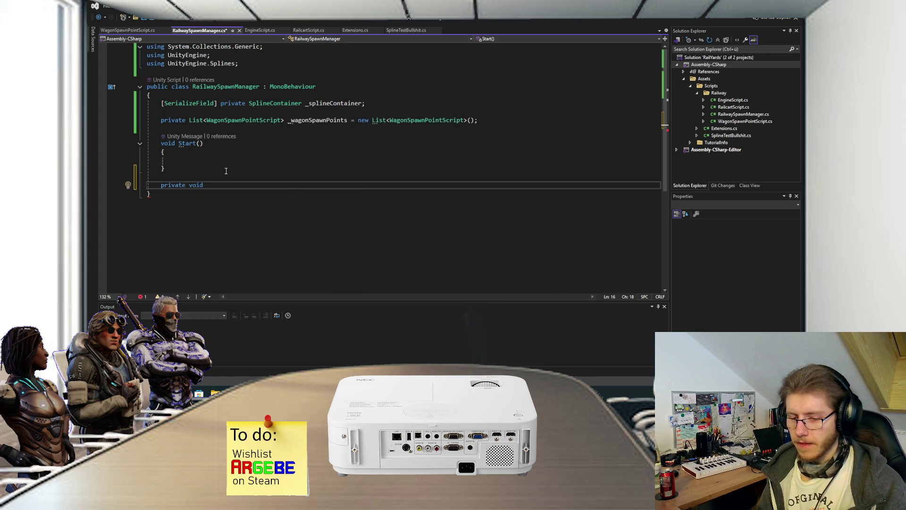
type("GetAllSpawnPoint")
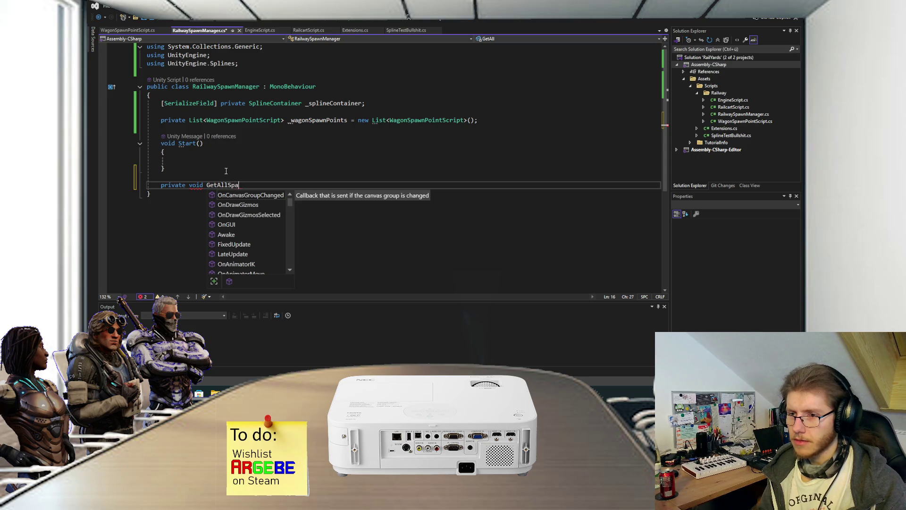
type("s()")
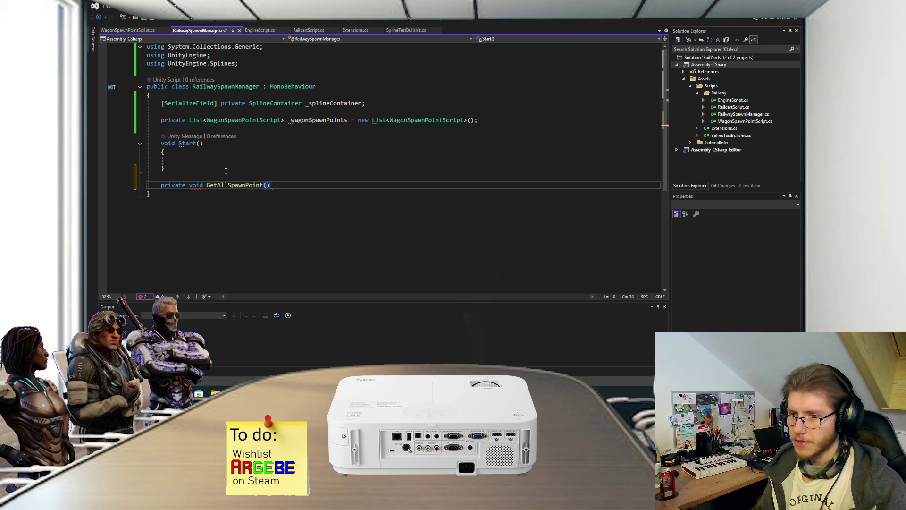
key("Return")
type("{")
key("Return")
key("ctrl+s")
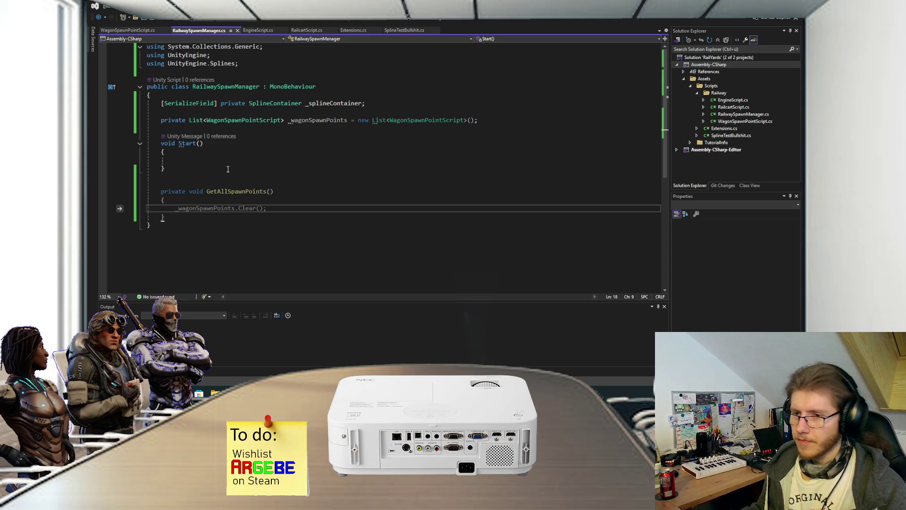
scroll(230, 151, "down", 1)
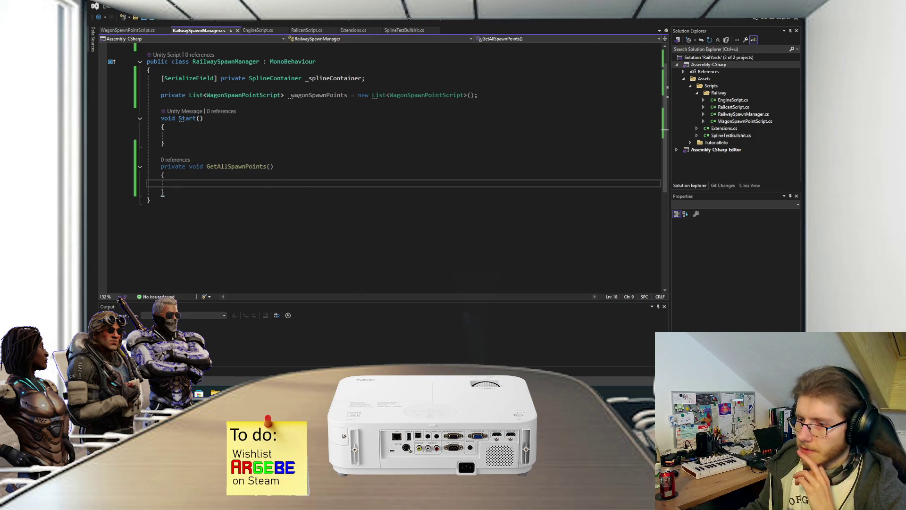
left_click(441, 356)
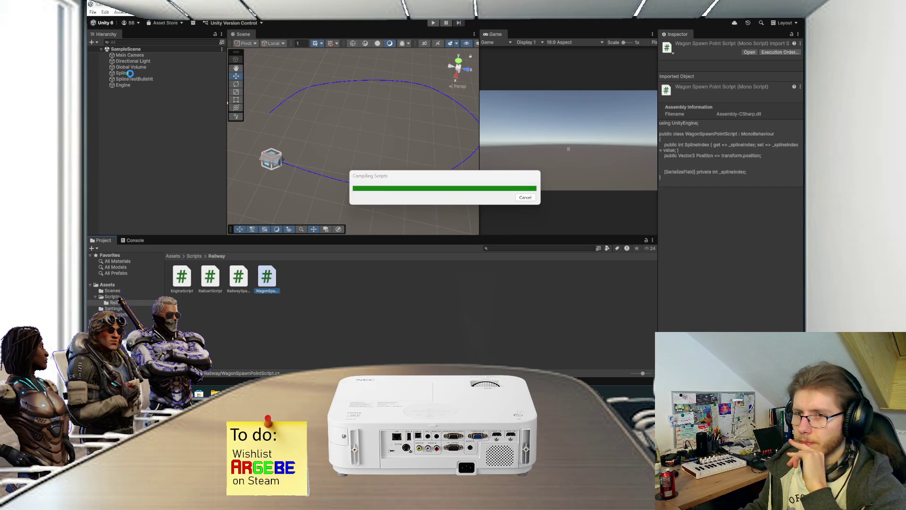
- Rename the Hierarchy's Spline object to 'Railway' and check its Spline Container data
left_click(130, 74)
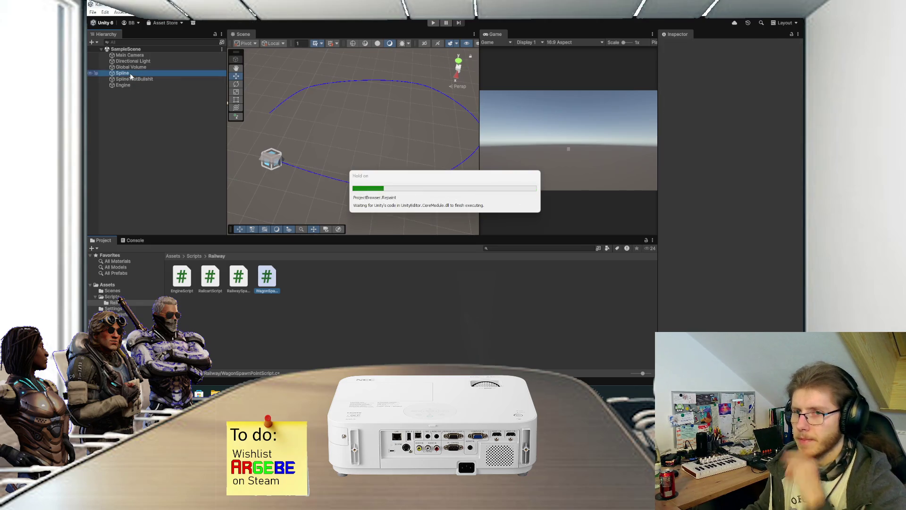
key("F2")
type("Rail")
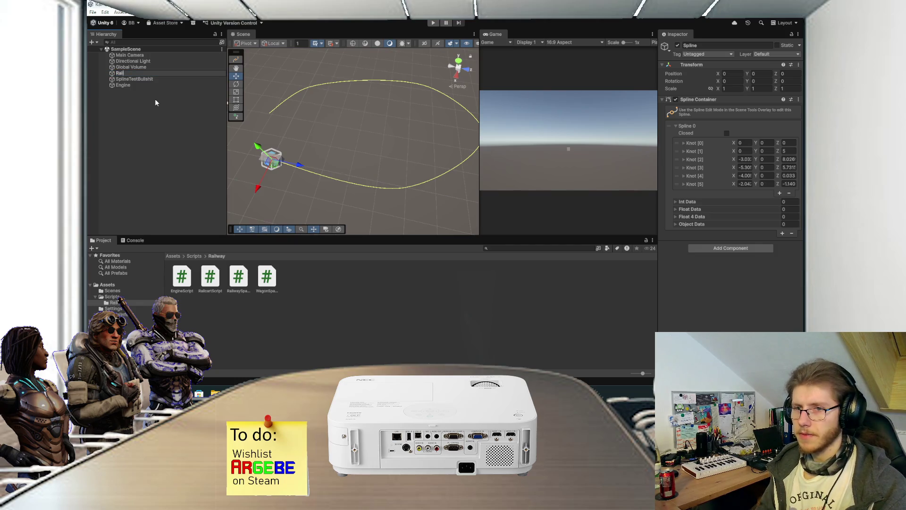
type("way")
key("Return")
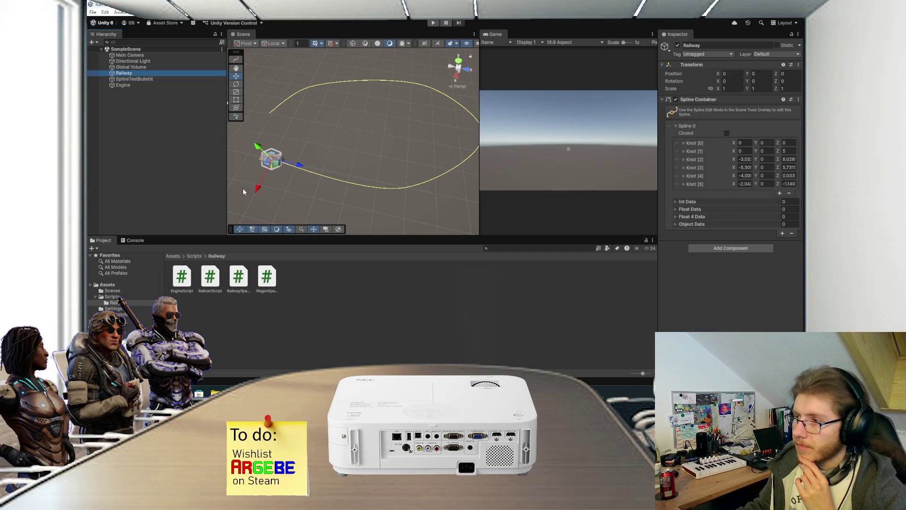
left_click(690, 225)
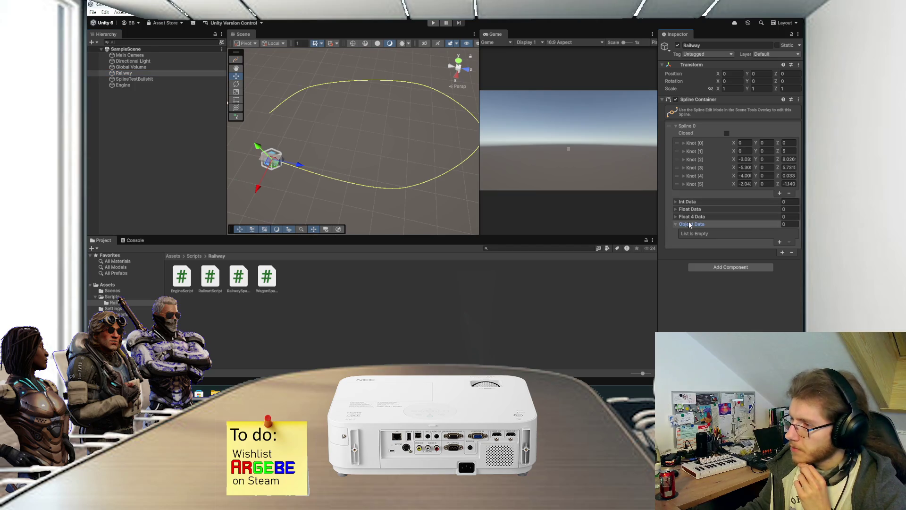
left_click(690, 224)
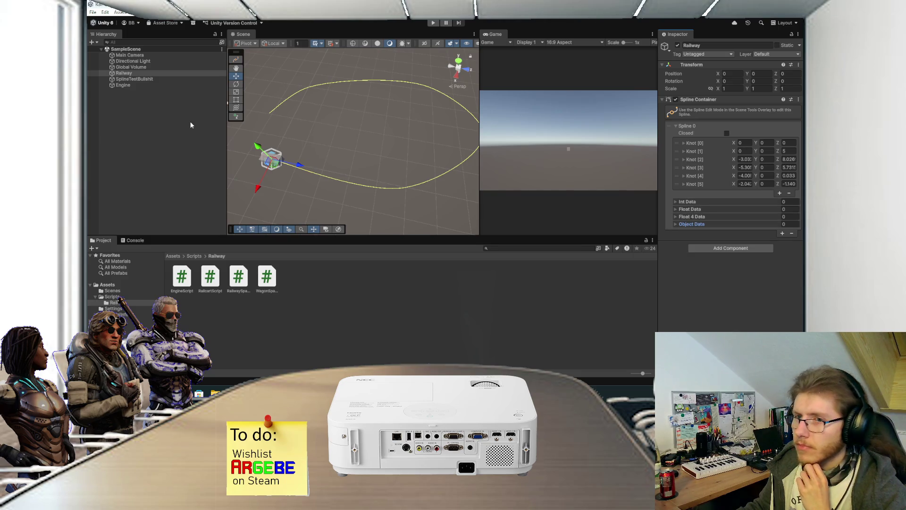
left_click(165, 74)
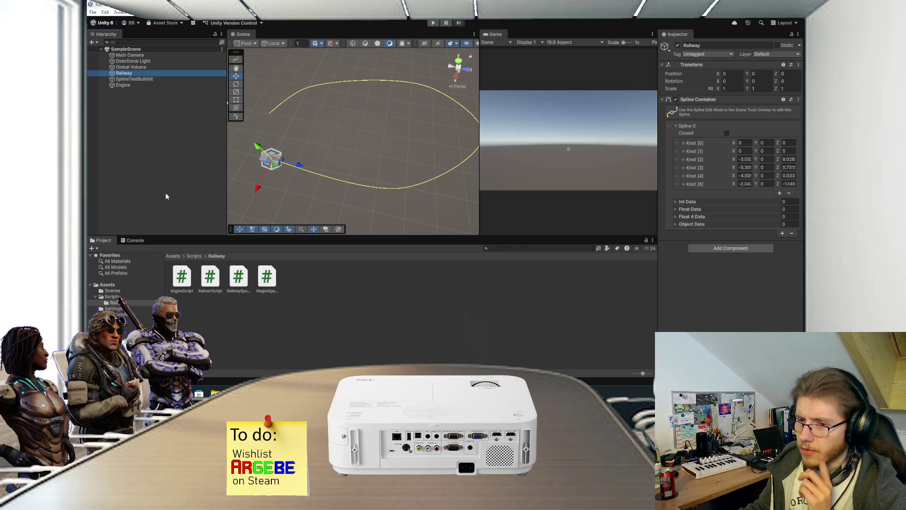
- Create an empty object named 'RailwaySpawnManager' and reset its Transform to the origin
right_click(121, 75)
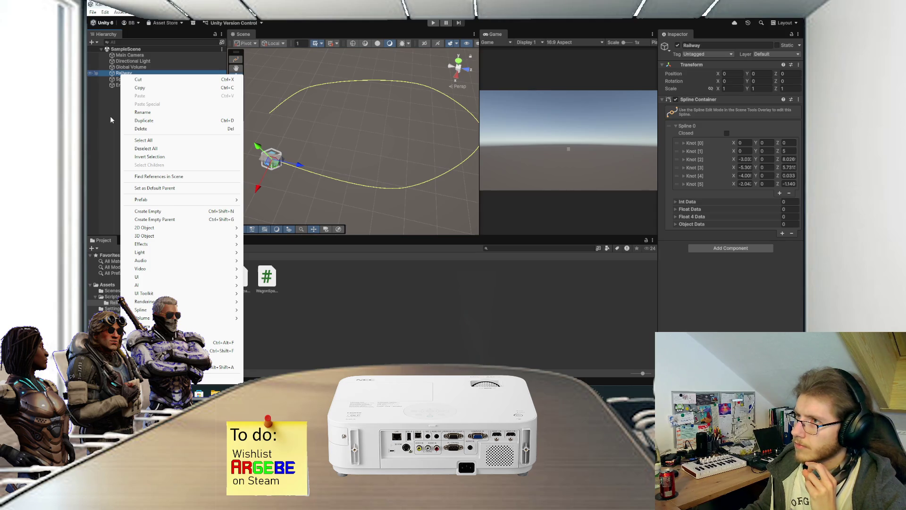
left_click(111, 119)
key("ctrl+shift+n")
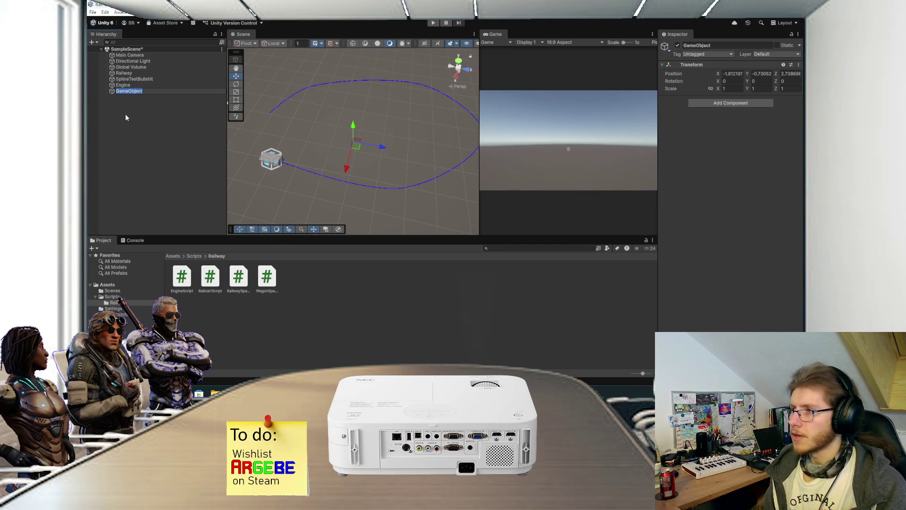
type("Railway")
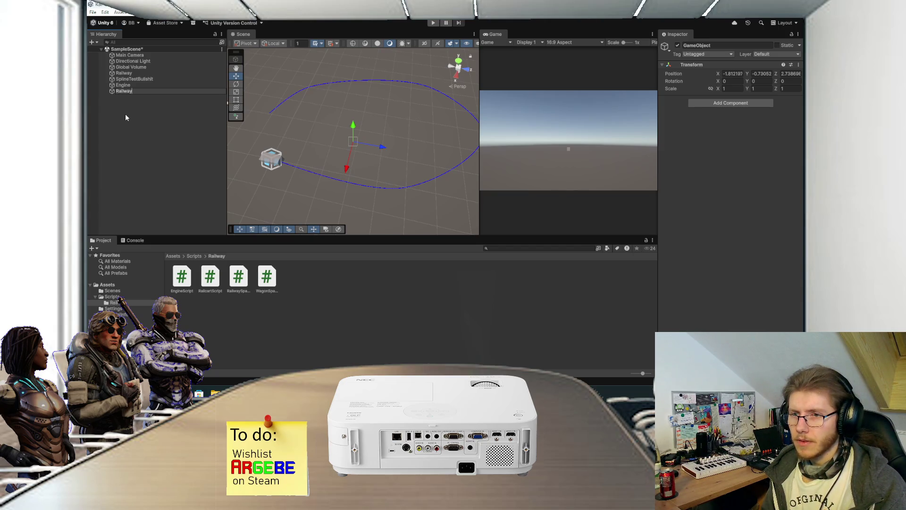
type("Wa")
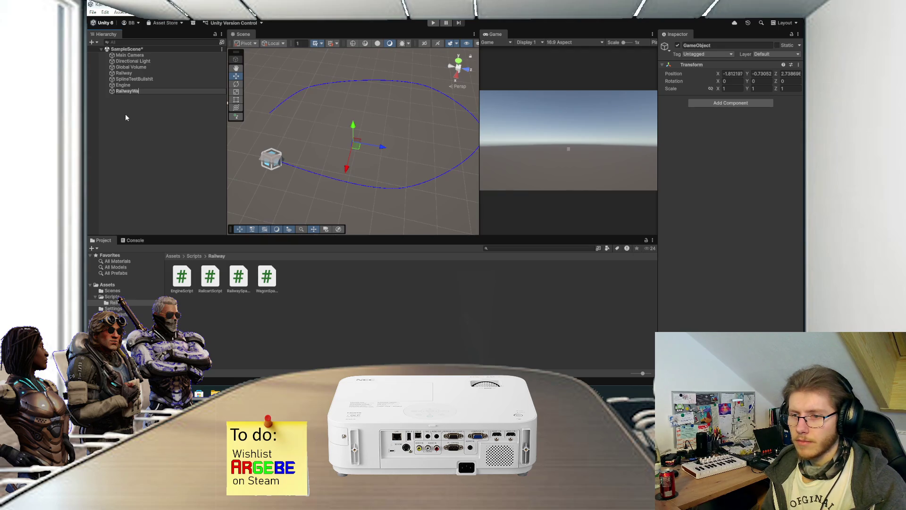
key("BackSpace")
key("BackSpace")
type("SpawnManager")
key("Return")
right_click(702, 65)
left_click(708, 69)
- Attach the RailwaySpawnManager script and assign Railway to its Spline Container slot
mouse_move(347, 124)
left_mouse_down()
mouse_move(347, 112)
mouse_move(338, 122)
left_mouse_up()
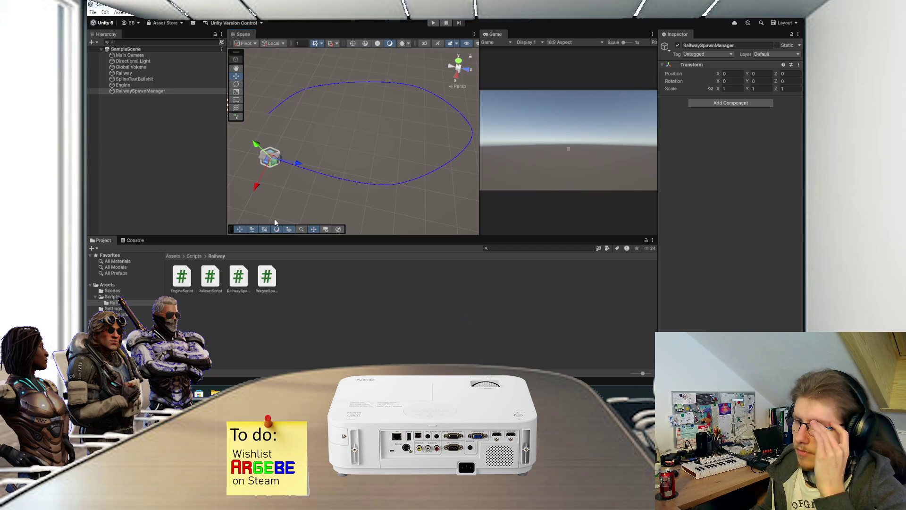
left_click_drag(238, 276, 706, 185)
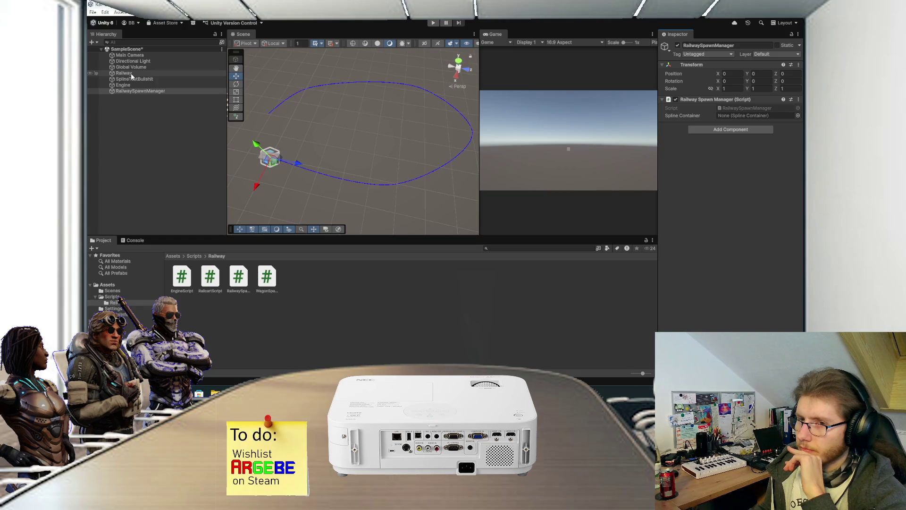
left_click_drag(131, 73, 751, 117)
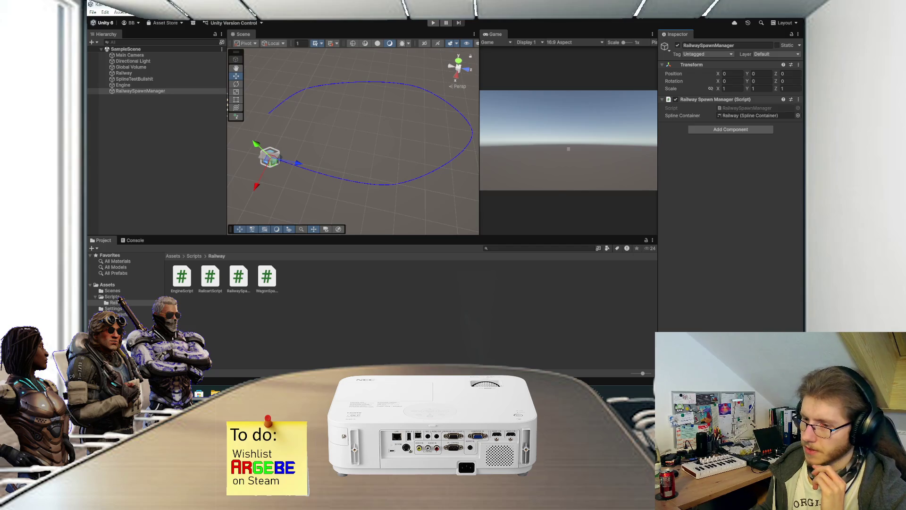
left_click(409, 355)
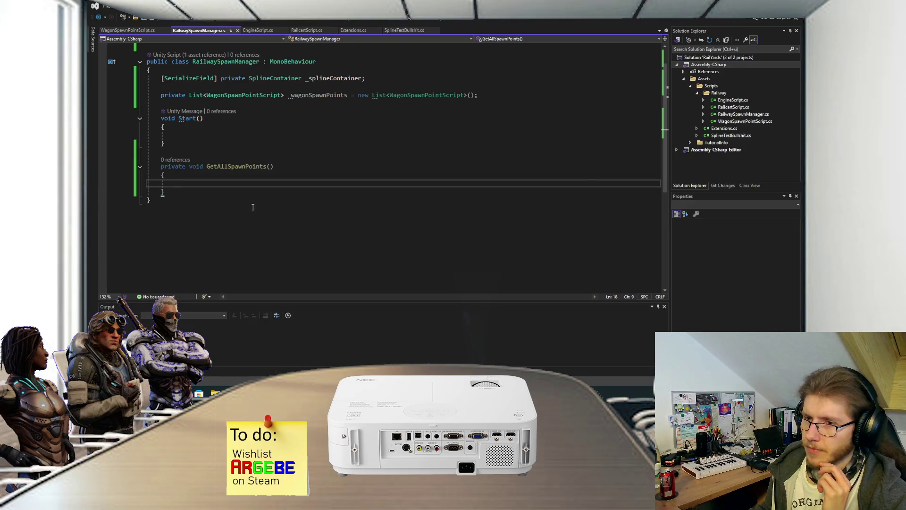
- Begin a 'public void Setup()' method on a new line after Start()
left_click(205, 147)
key("Return")
type("public void S")
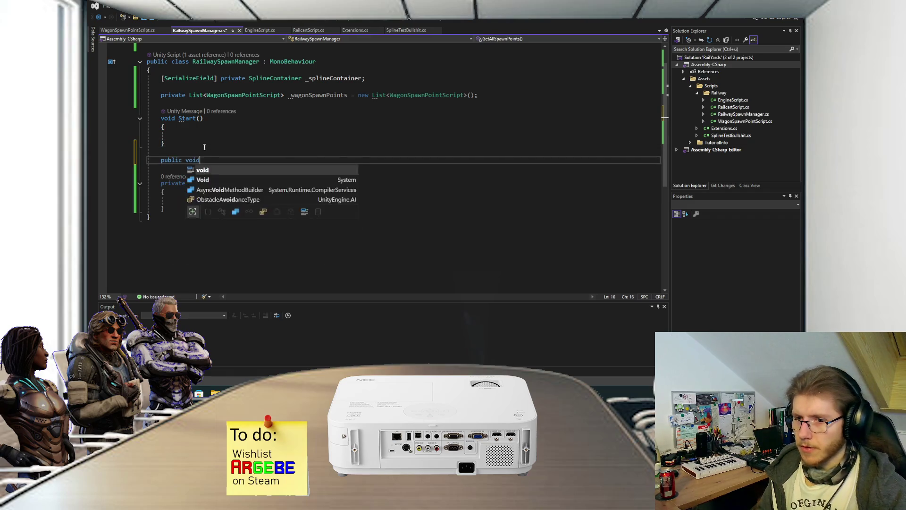
type("etup(")
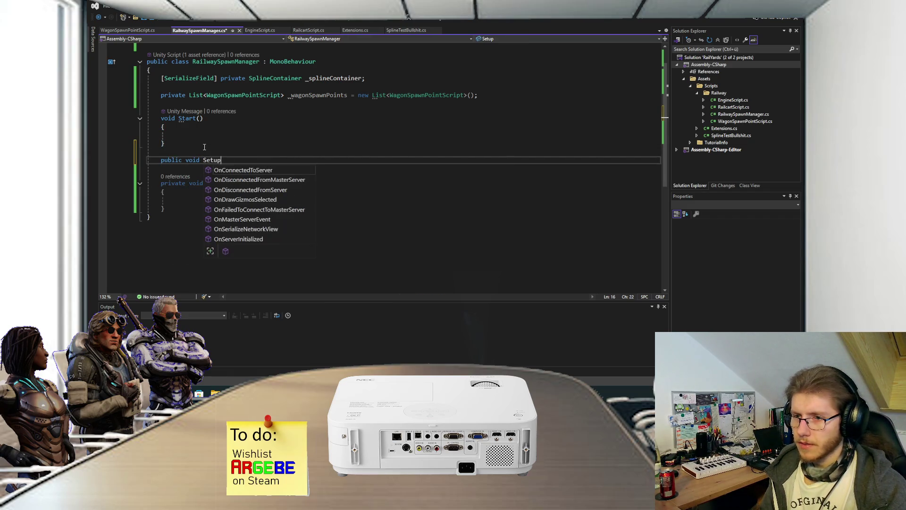